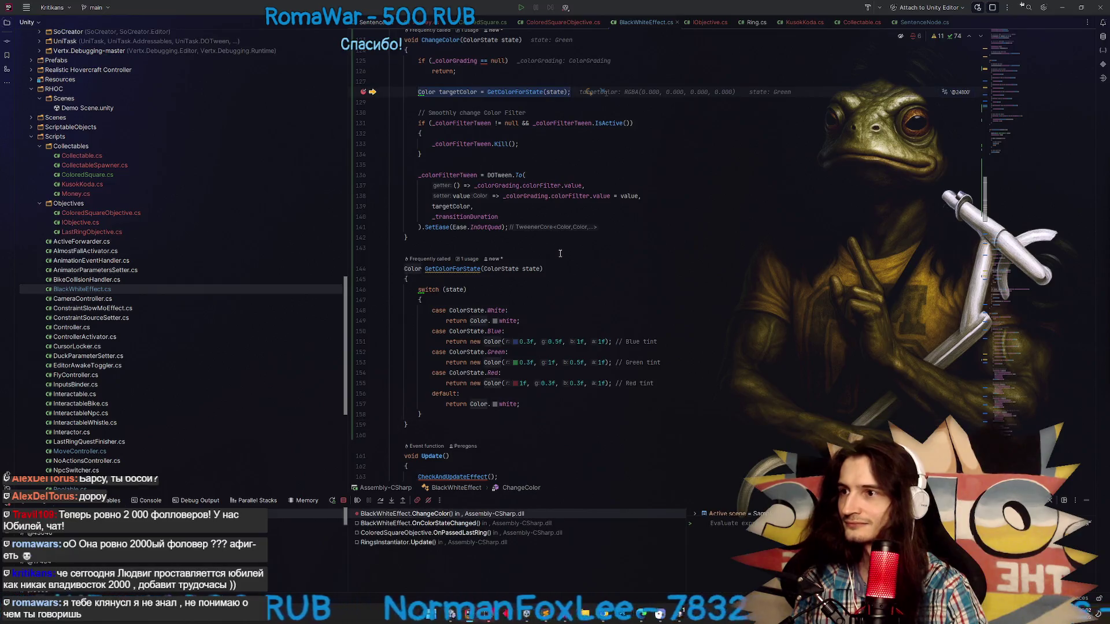
# Step out of GetColorForState and past ChangeColor's colour-filter tween, then resume execution
pyautogui.press('F10')
pyautogui.press('F10')
pyautogui.press('F10')
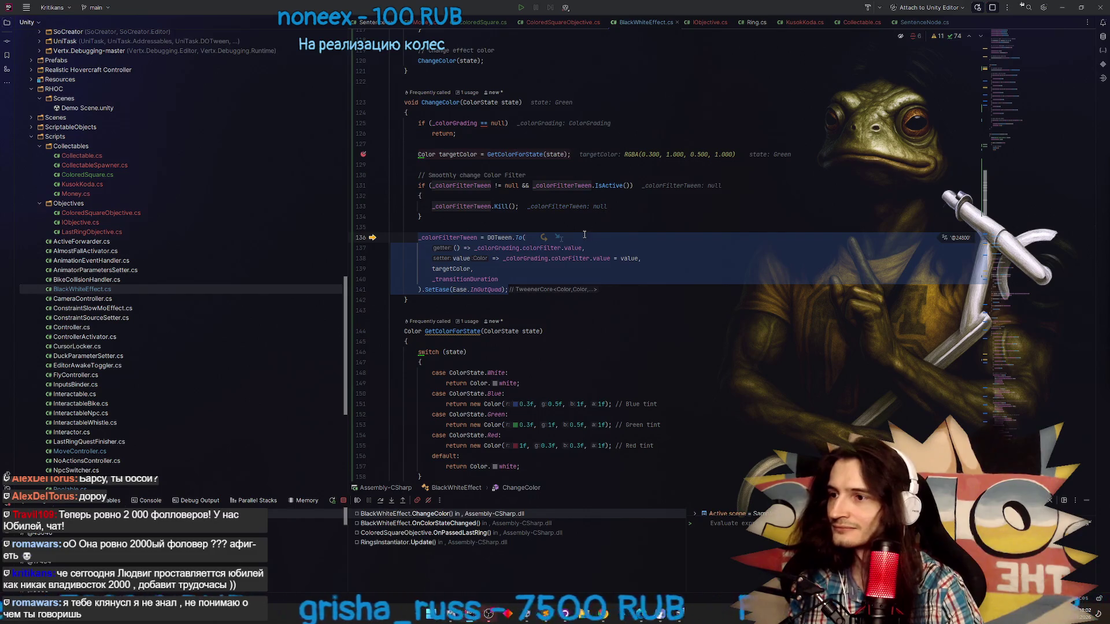
pyautogui.moveTo(457, 241)
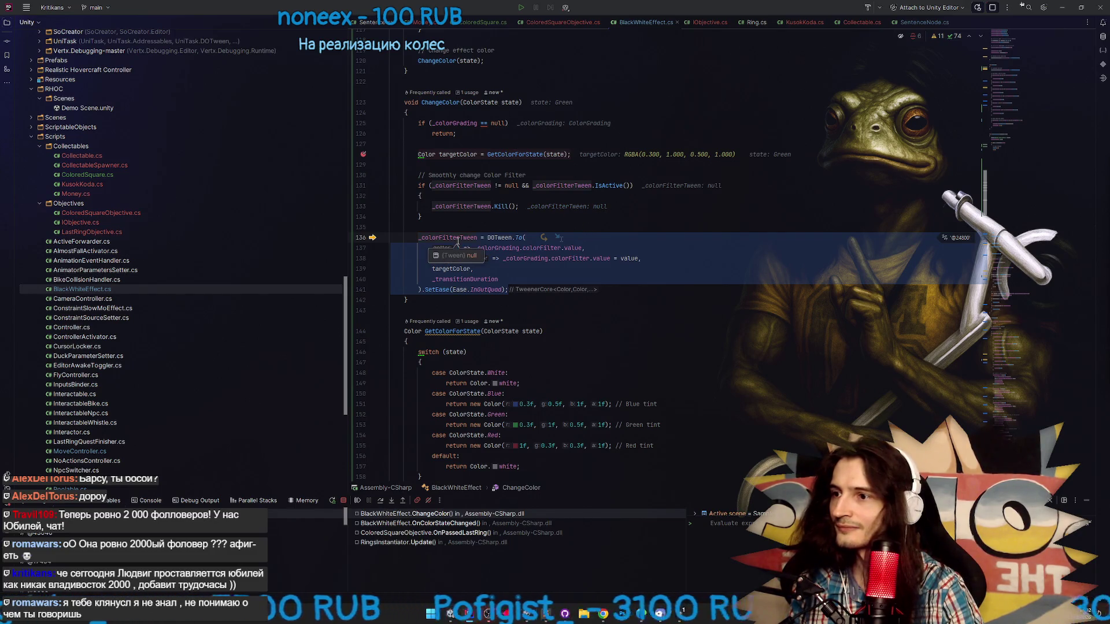
pyautogui.press('F10')
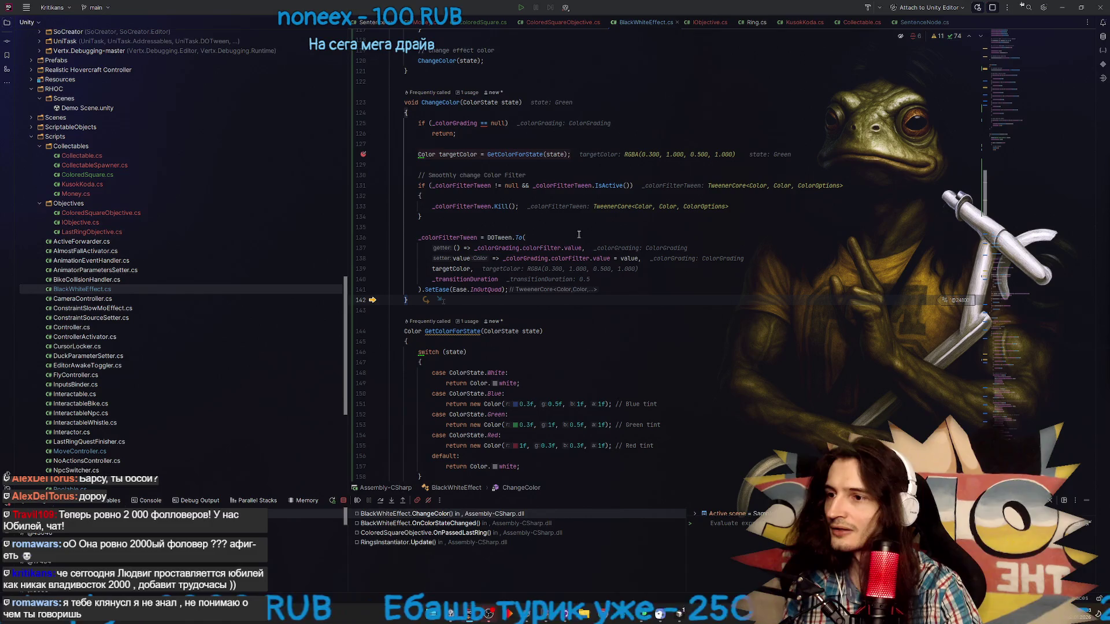
pyautogui.moveTo(532, 249)
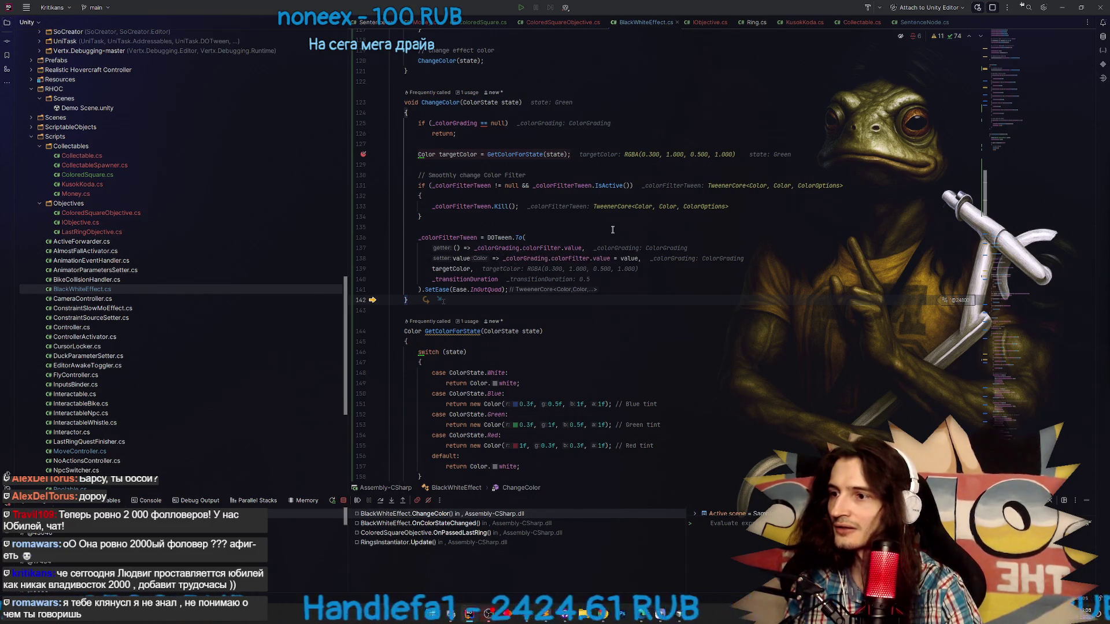
pyautogui.click(358, 500)
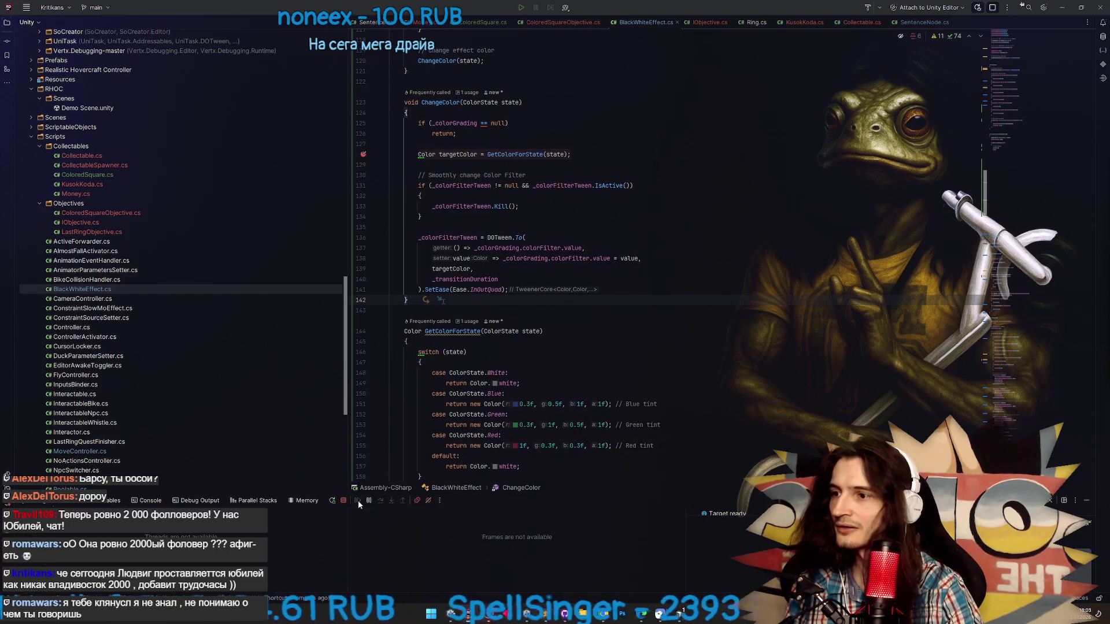
# Minimize Rider, steer the hovercraft, restore the full editor layout and bring up Start
pyautogui.click(1062, 7)
pyautogui.press('d')
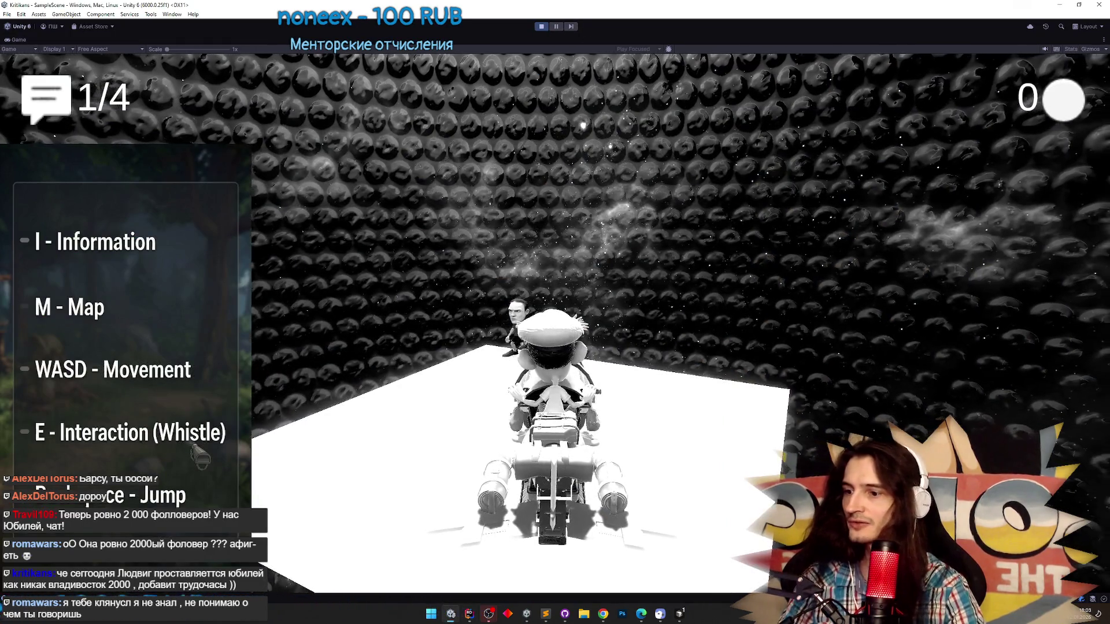
pyautogui.hotkey('shift', 'space')
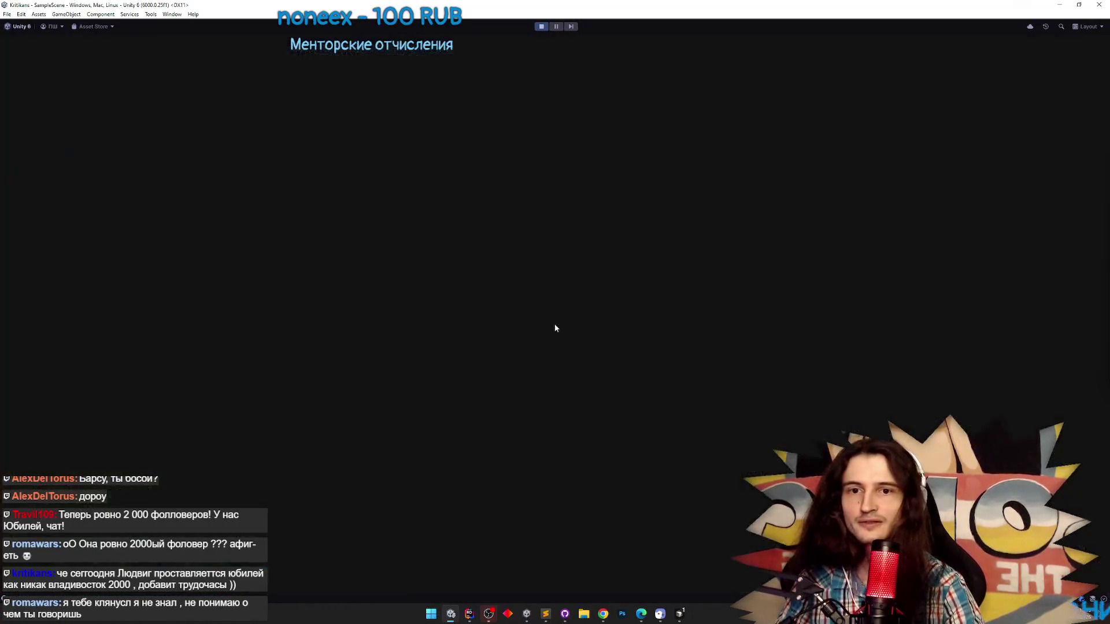
pyautogui.press('super')
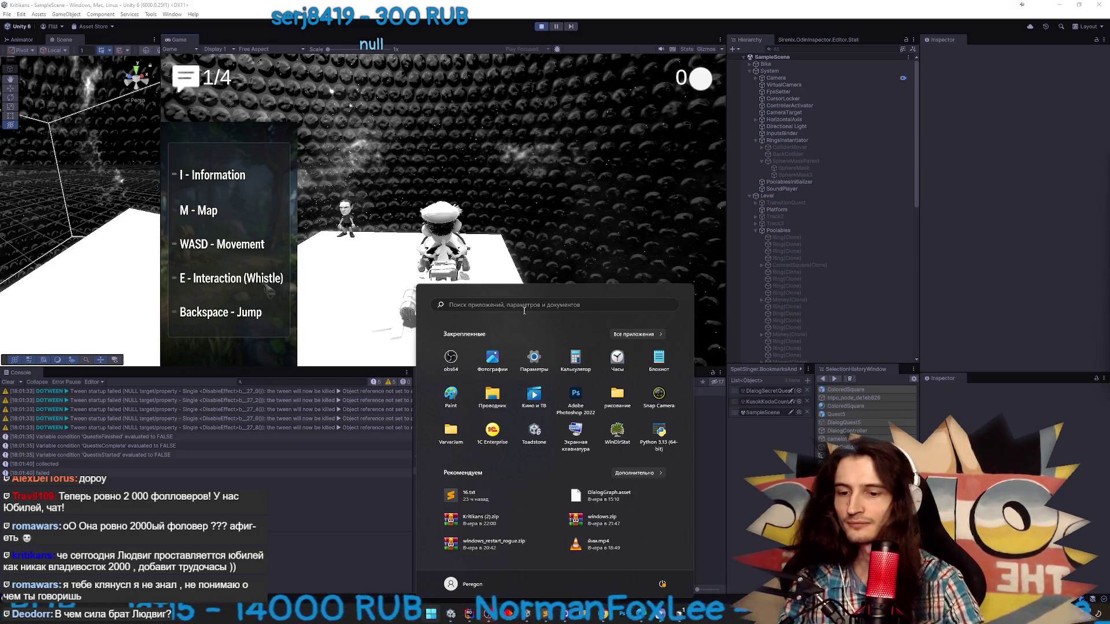
# Check Google Translate's Russian for Stencil (Трафарет), then return to Unity
pyautogui.hotkey('alt', 'Tab')
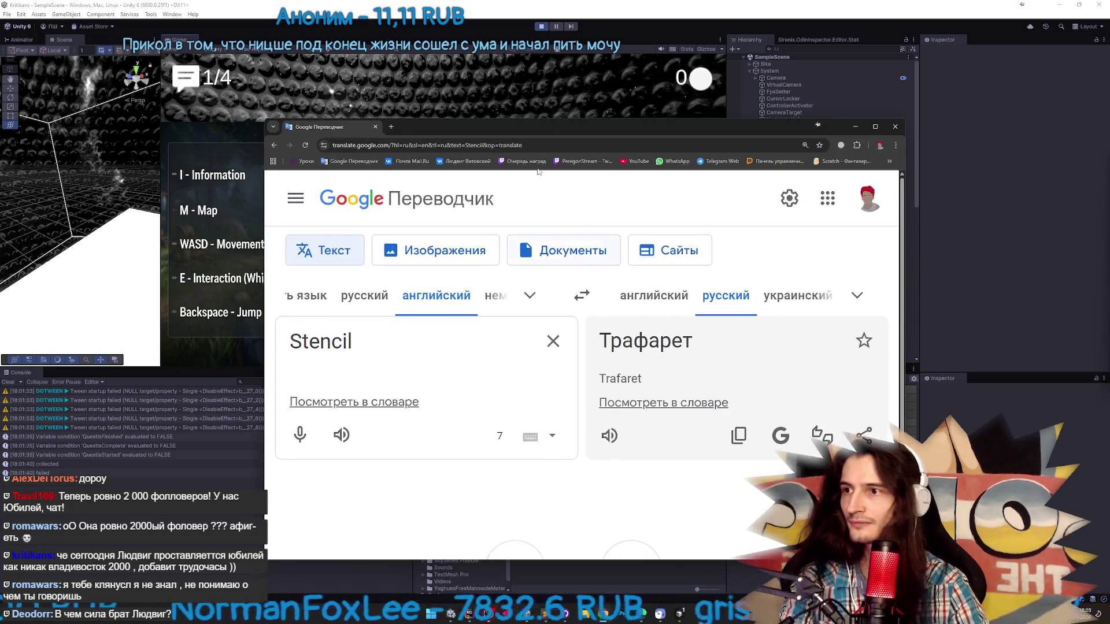
pyautogui.hotkey('alt', 'Tab')
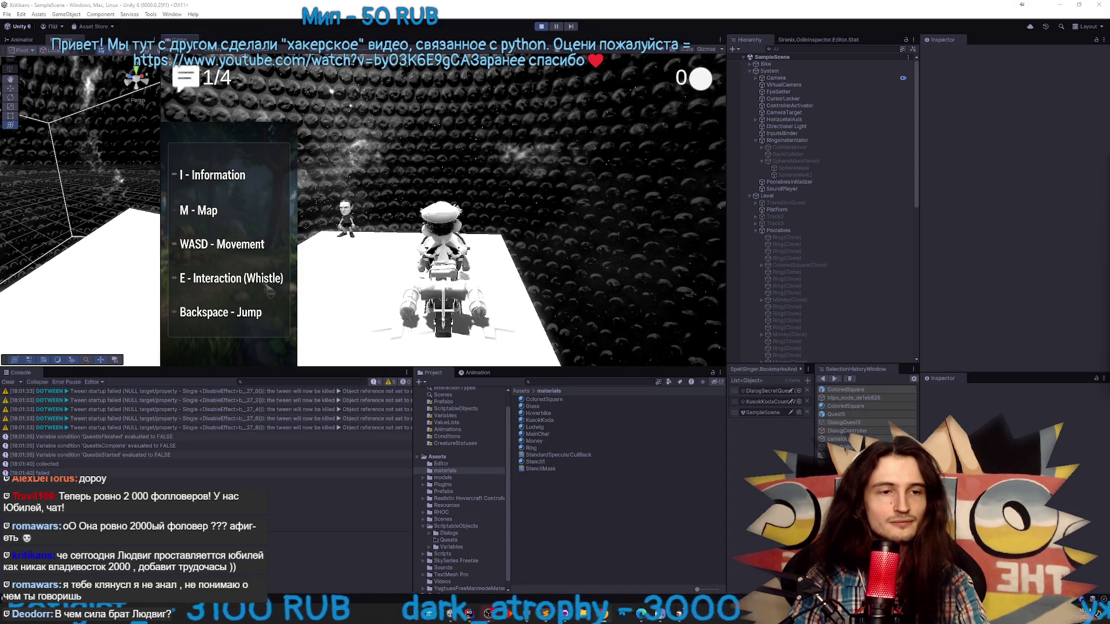
# Steer the hovercraft left, then dismiss the Start menu and return to the editor
pyautogui.press('a')
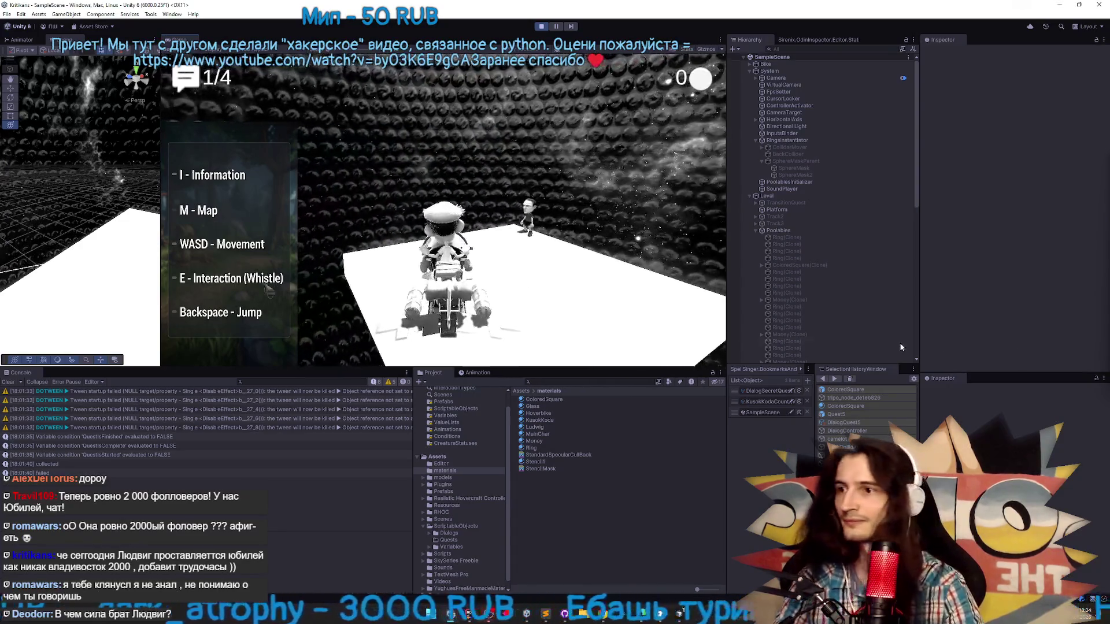
pyautogui.press('super')
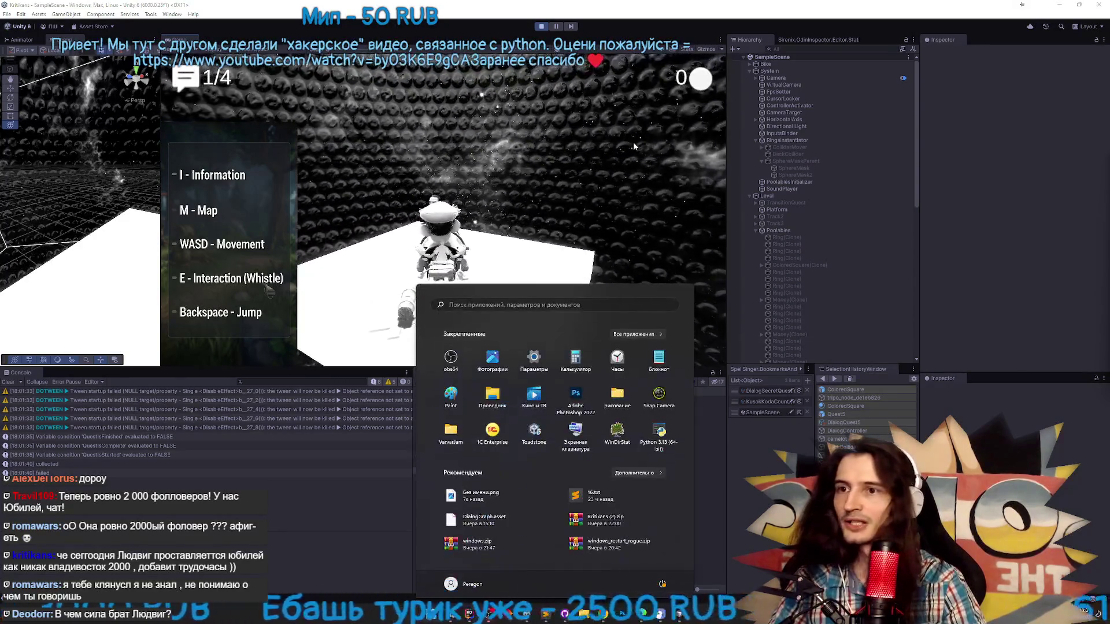
pyautogui.click(903, 209)
pyautogui.scroll(-5, 906, 243)
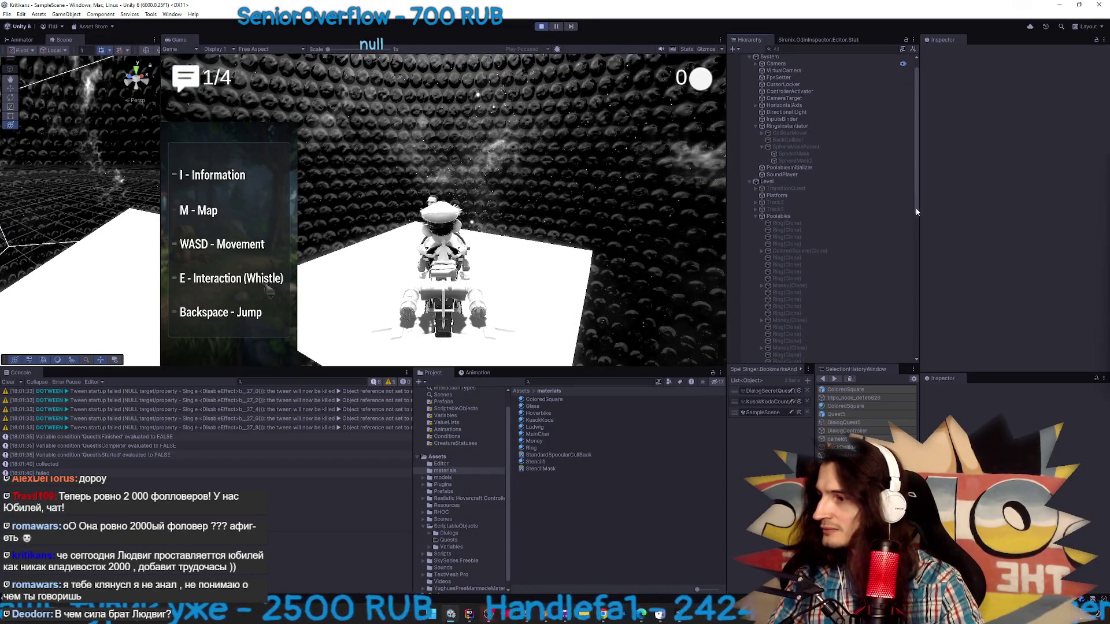
pyautogui.scroll(-5, 909, 279)
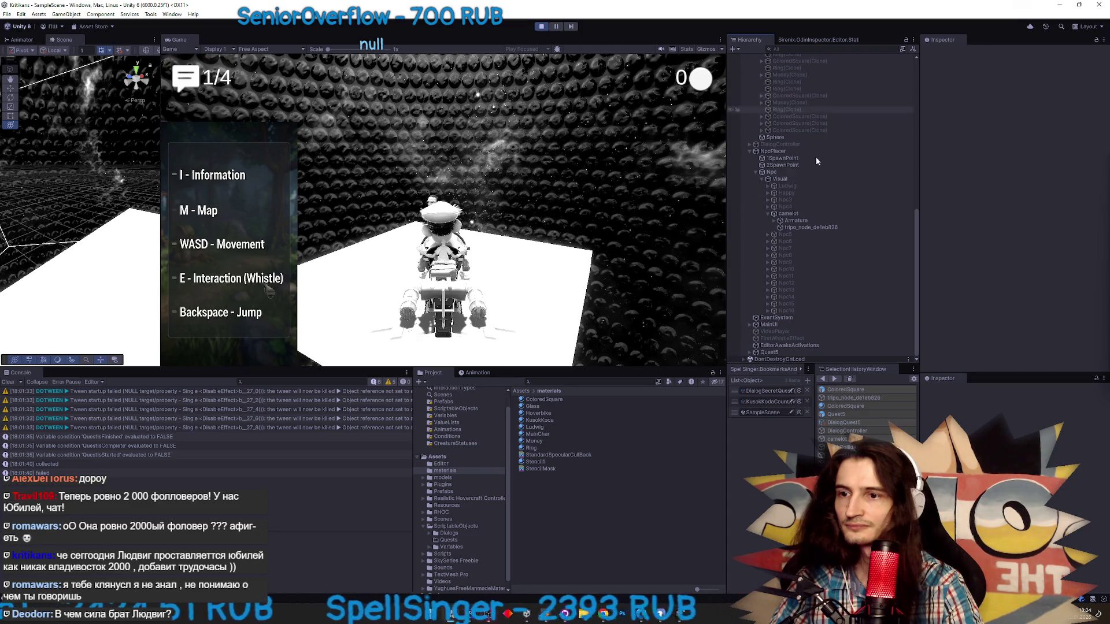
# Search the Hierarchy for 'effe' and 'whi', inspecting FirstWhistleEffect, then clear the search
pyautogui.click(819, 51)
pyautogui.write('effe')
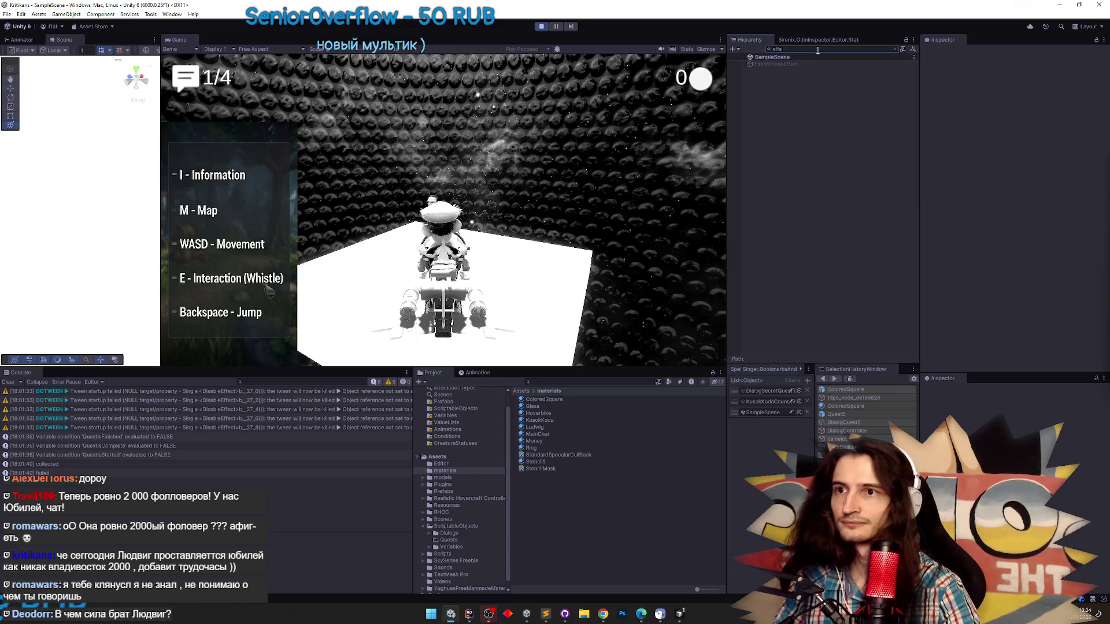
pyautogui.click(807, 62)
pyautogui.click(844, 48)
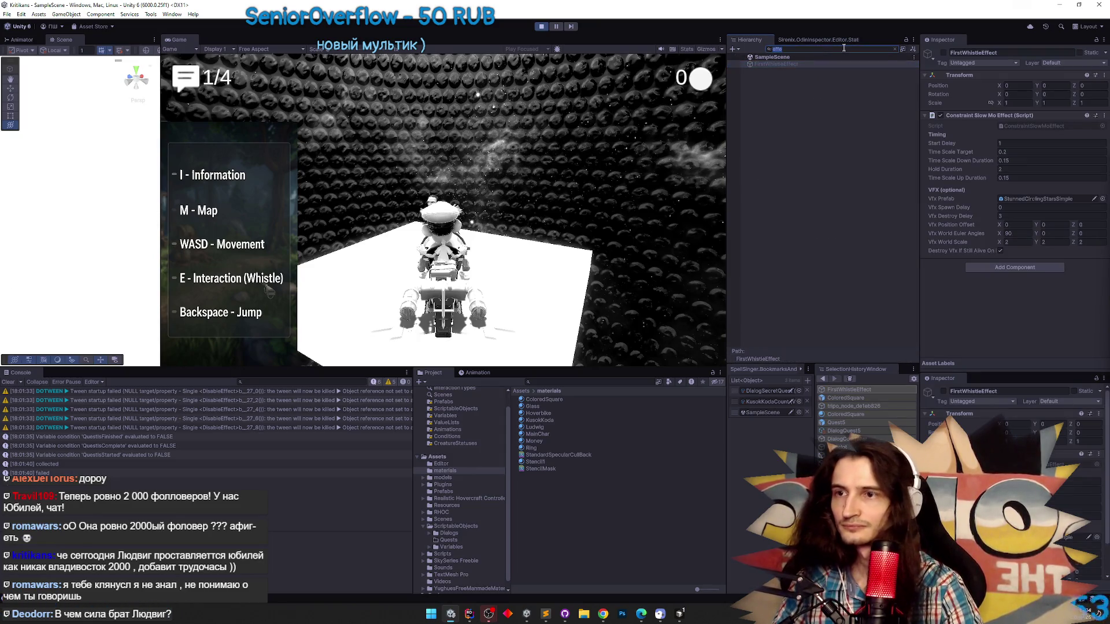
pyautogui.write('whi')
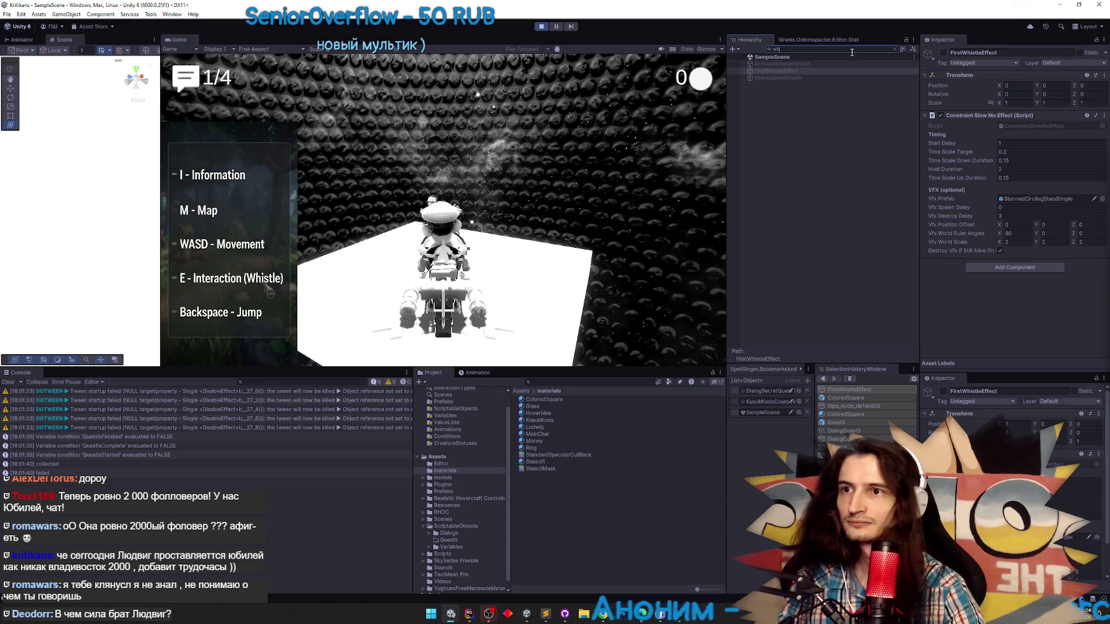
pyautogui.press('Escape')
# Select tripo_node_de1eb826 and scroll its Inspector to the Black White Effect component
pyautogui.click(840, 232)
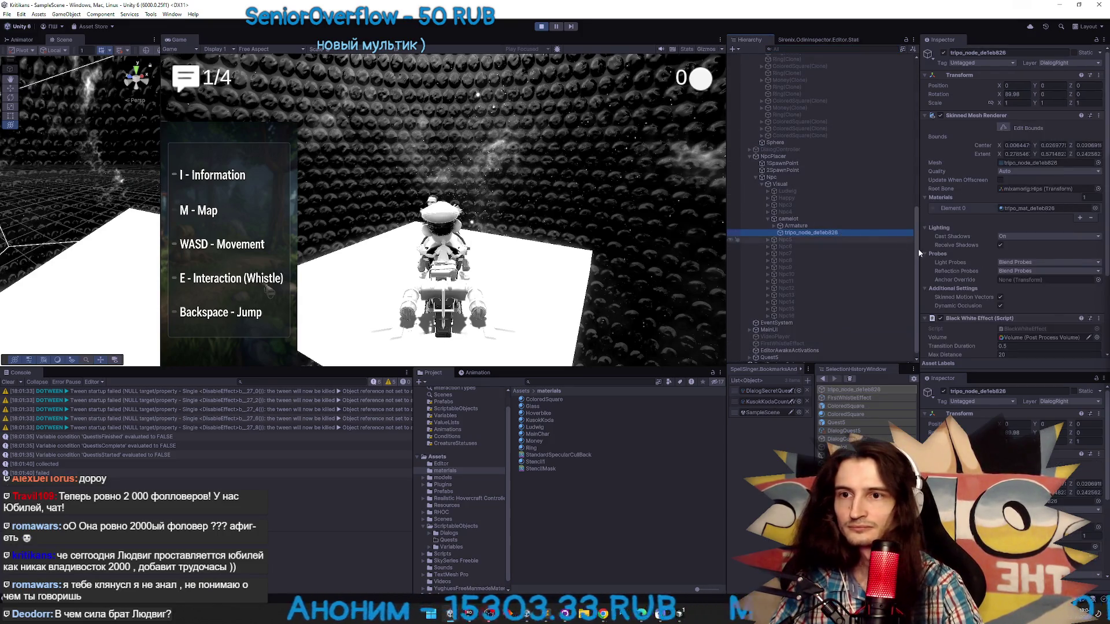
pyautogui.scroll(-5, 1098, 323)
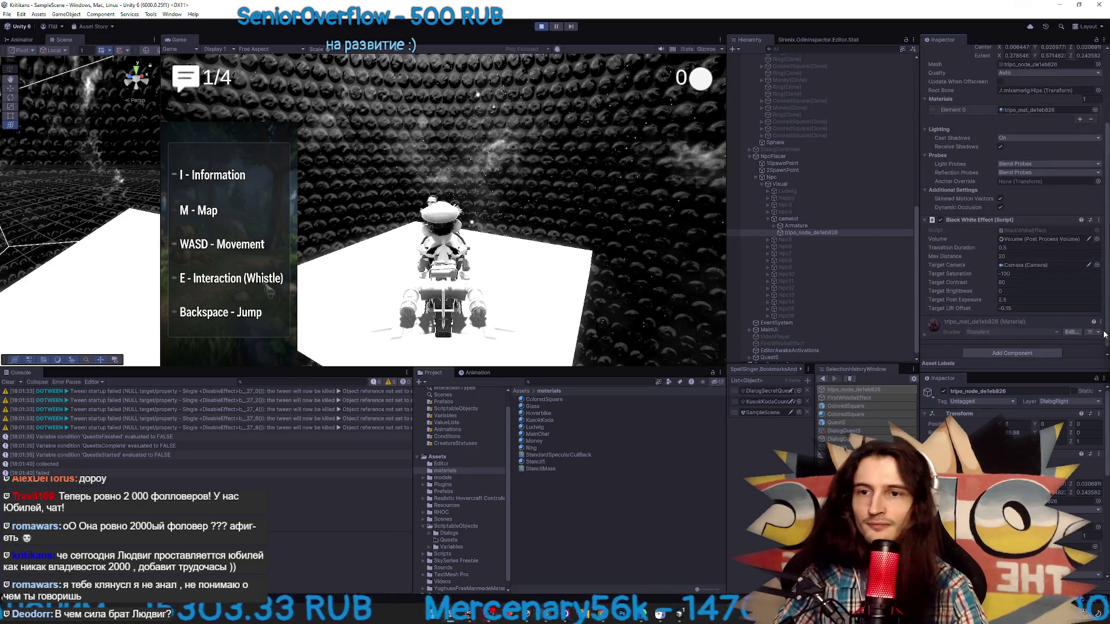
pyautogui.scroll(-1, 1102, 334)
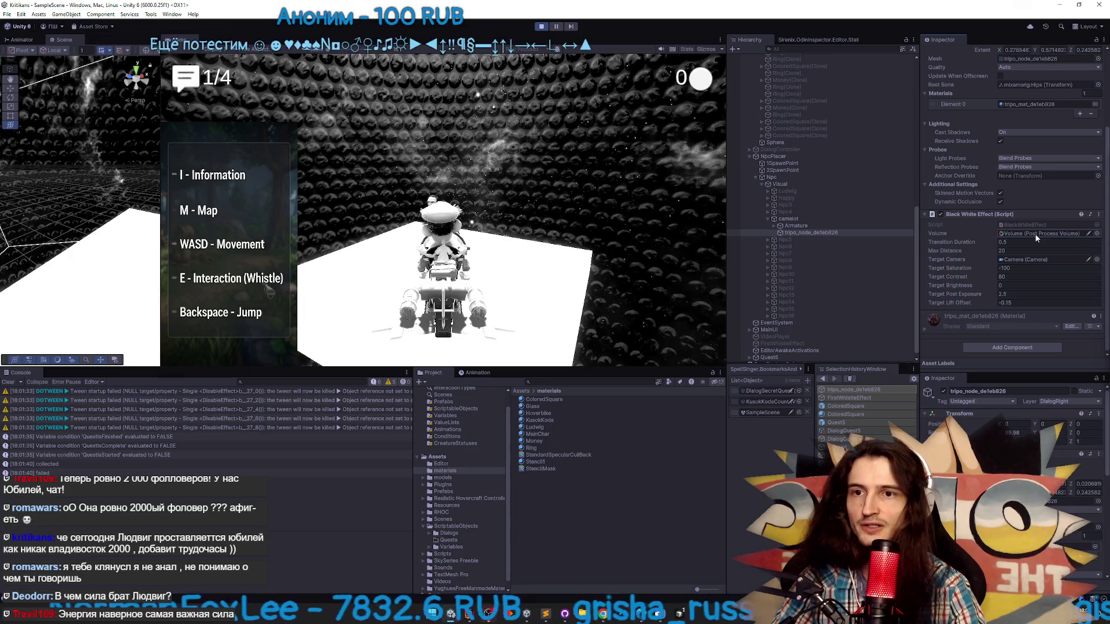
# Open the effect's Volume, expand Color Grading and open the Color Filter's HDR colour picker
pyautogui.doubleClick(1035, 233)
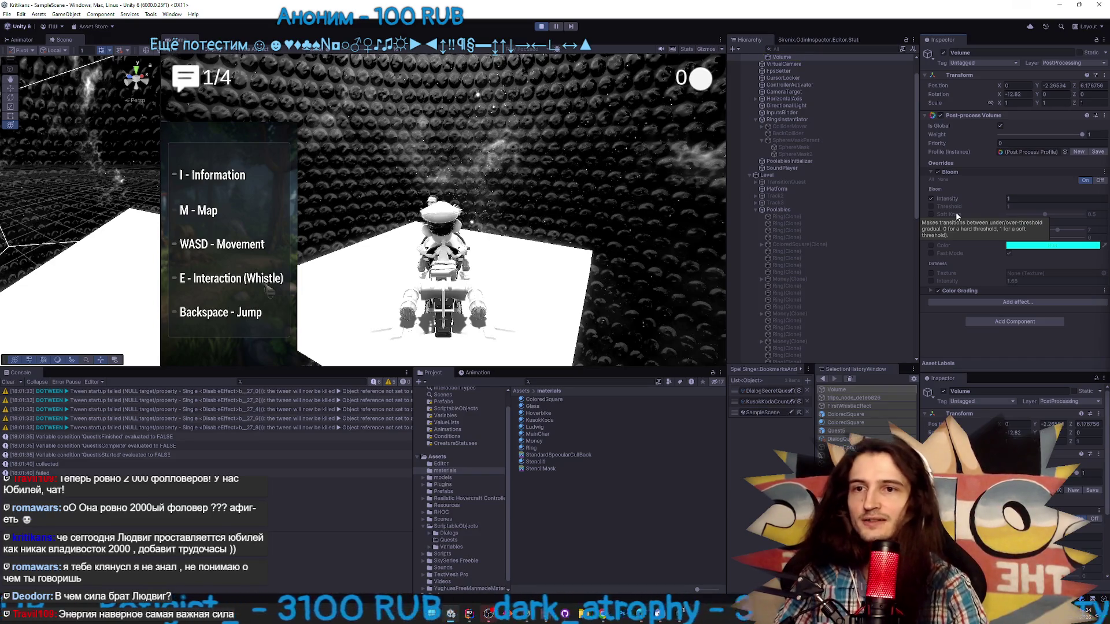
pyautogui.click(931, 291)
pyautogui.scroll(-5, 1023, 246)
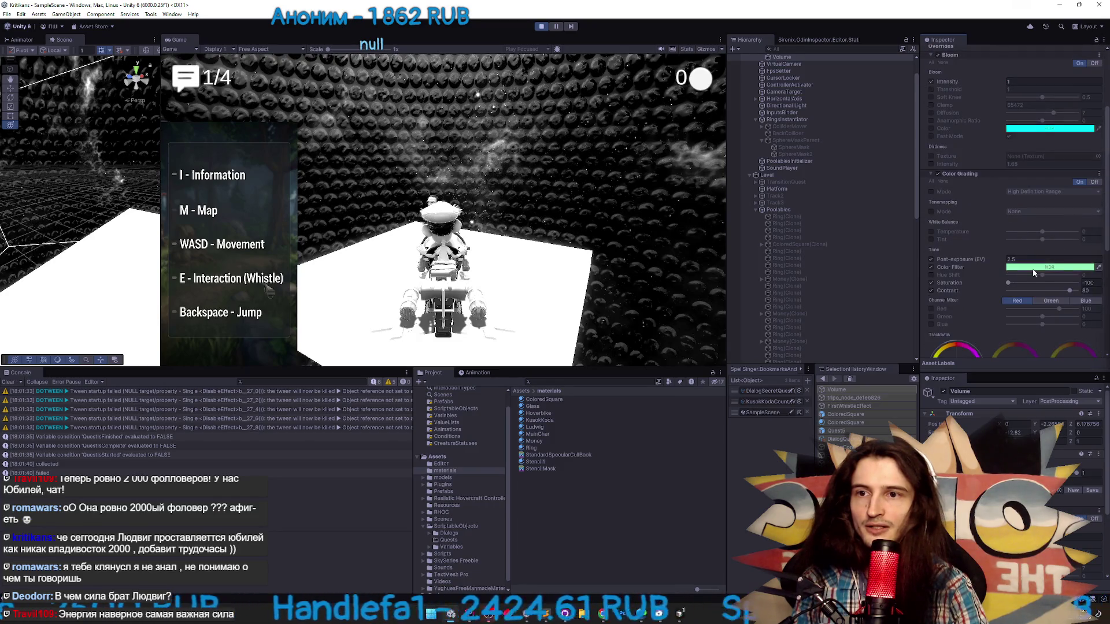
pyautogui.click(1032, 269)
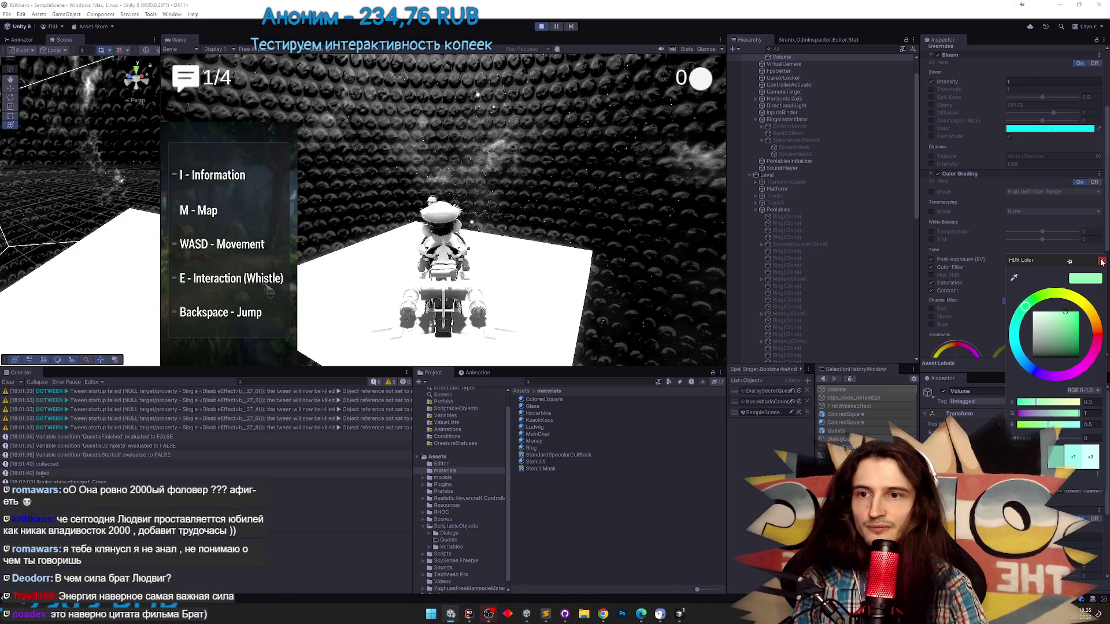
# Close the colour picker and toggle the Saturation override repeatedly, leaving it off
pyautogui.click(955, 293)
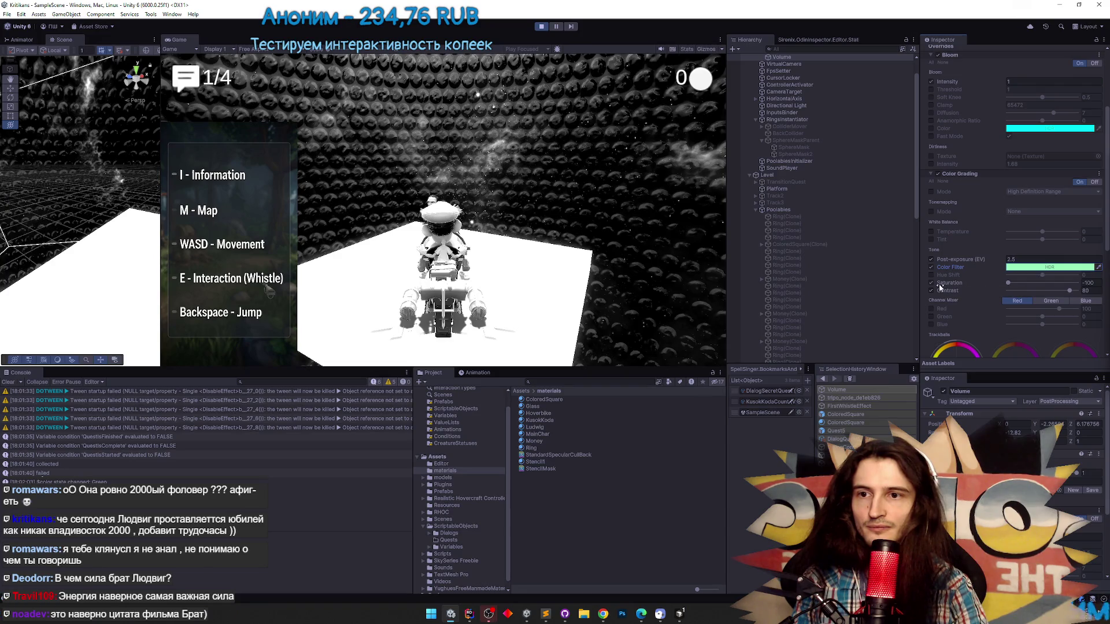
pyautogui.click(931, 283)
pyautogui.click(931, 282)
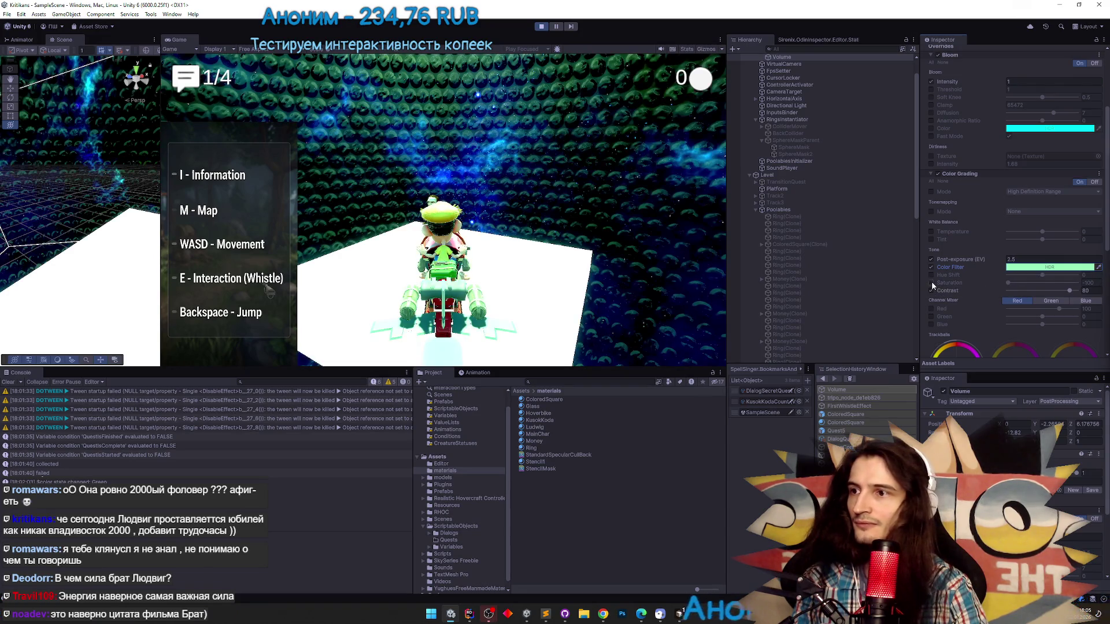
pyautogui.click(931, 282)
pyautogui.click(931, 282)
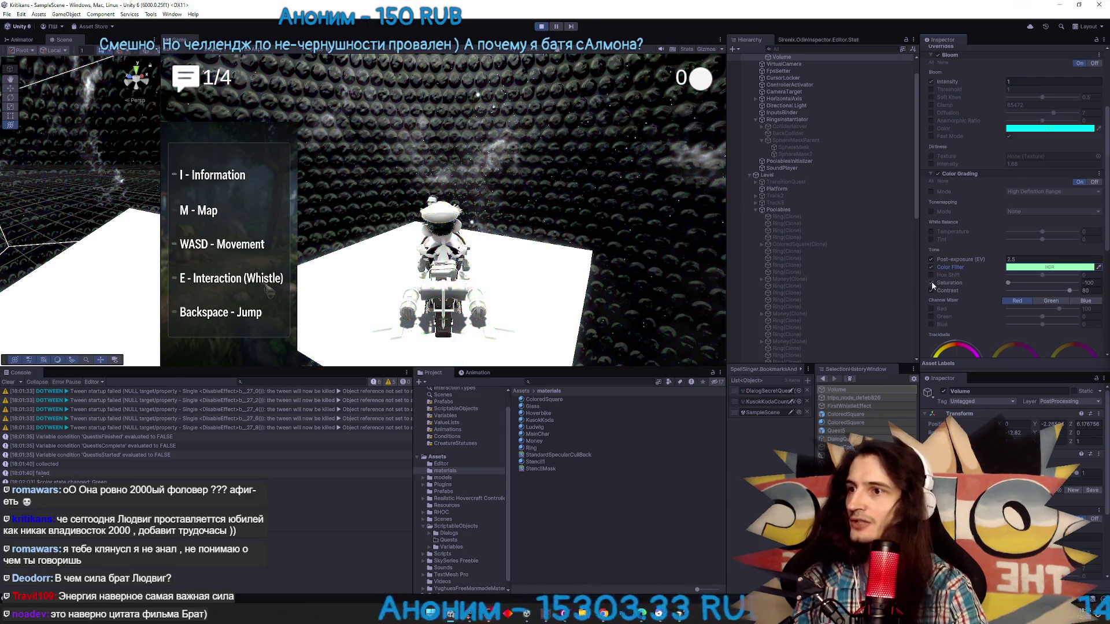
pyautogui.click(931, 282)
pyautogui.click(931, 282)
pyautogui.click(931, 282)
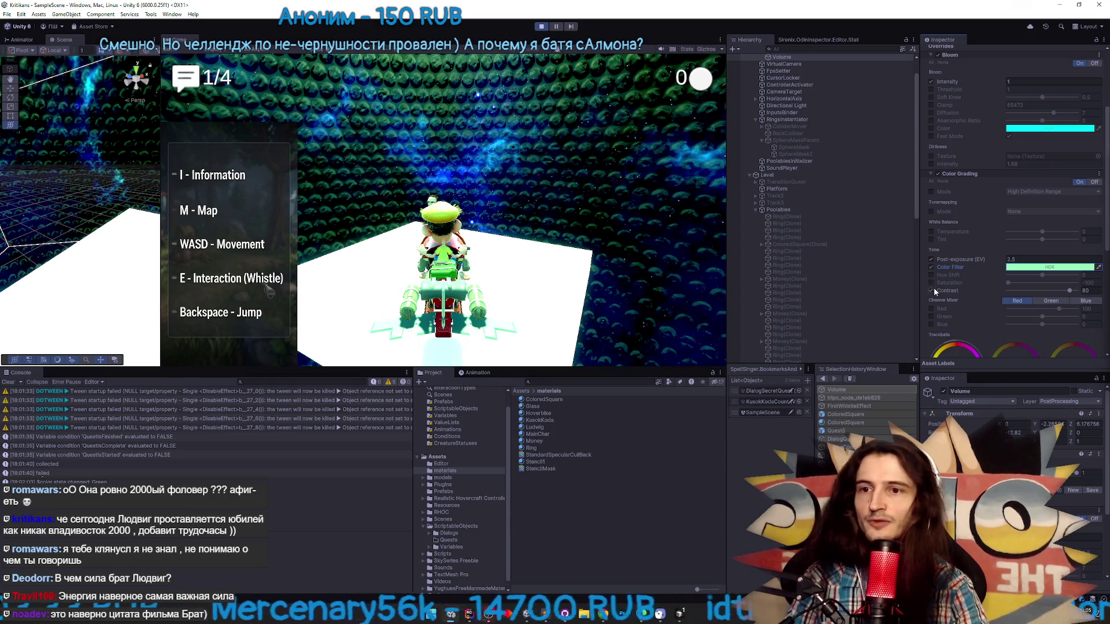
# Toggle the Contrast and Saturation overrides to compare them, then maximize the Game view
pyautogui.click(931, 290)
pyautogui.click(931, 290)
pyautogui.click(932, 290)
pyautogui.click(931, 282)
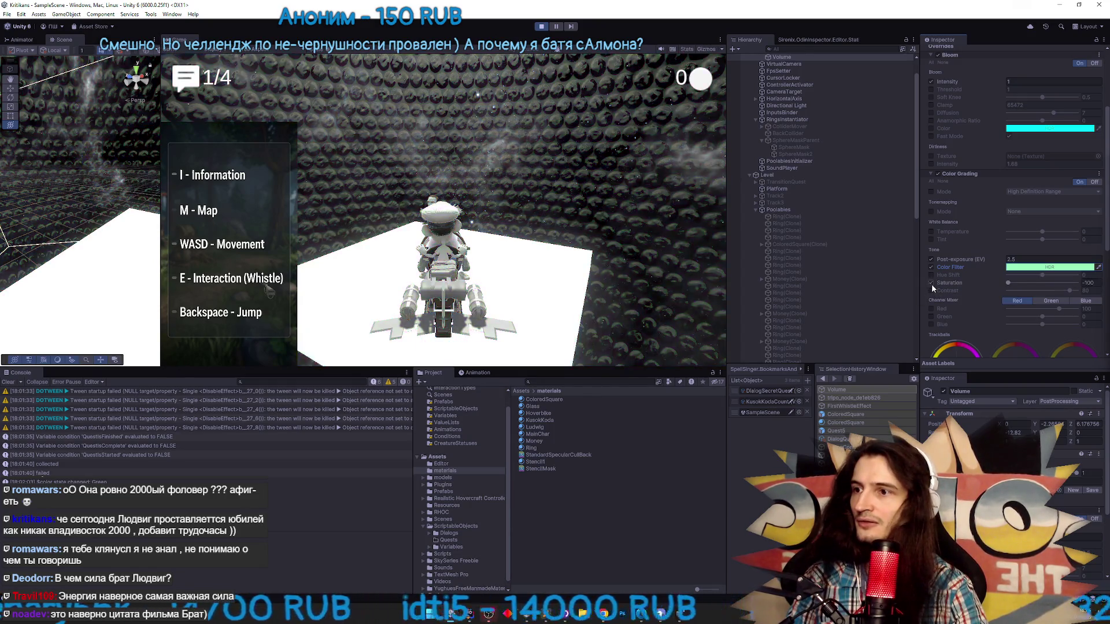
pyautogui.click(931, 282)
pyautogui.click(931, 284)
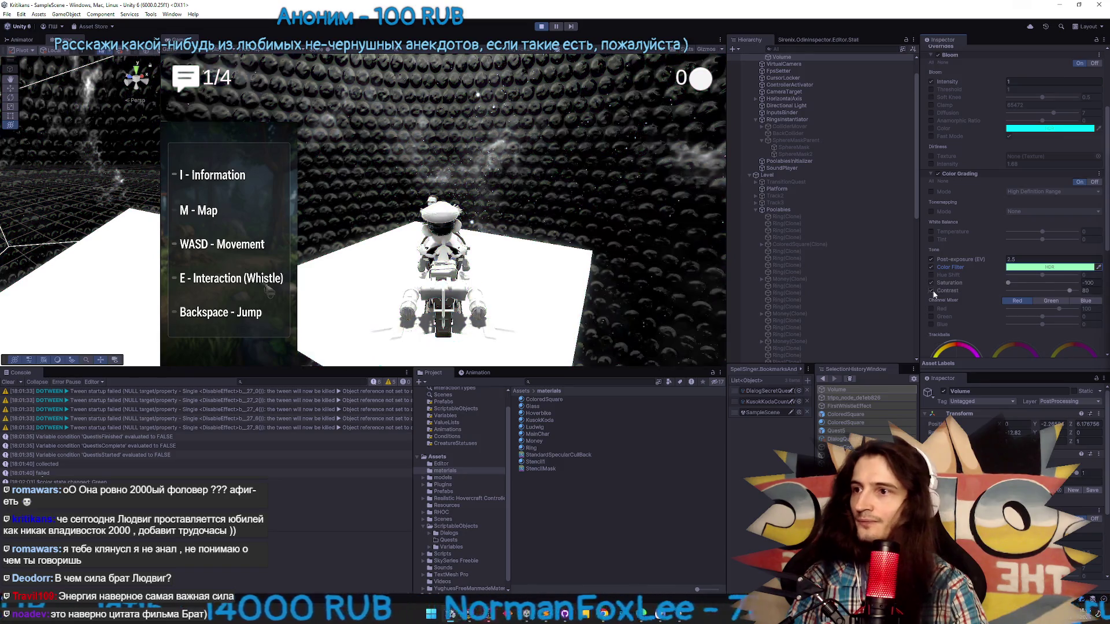
pyautogui.click(931, 283)
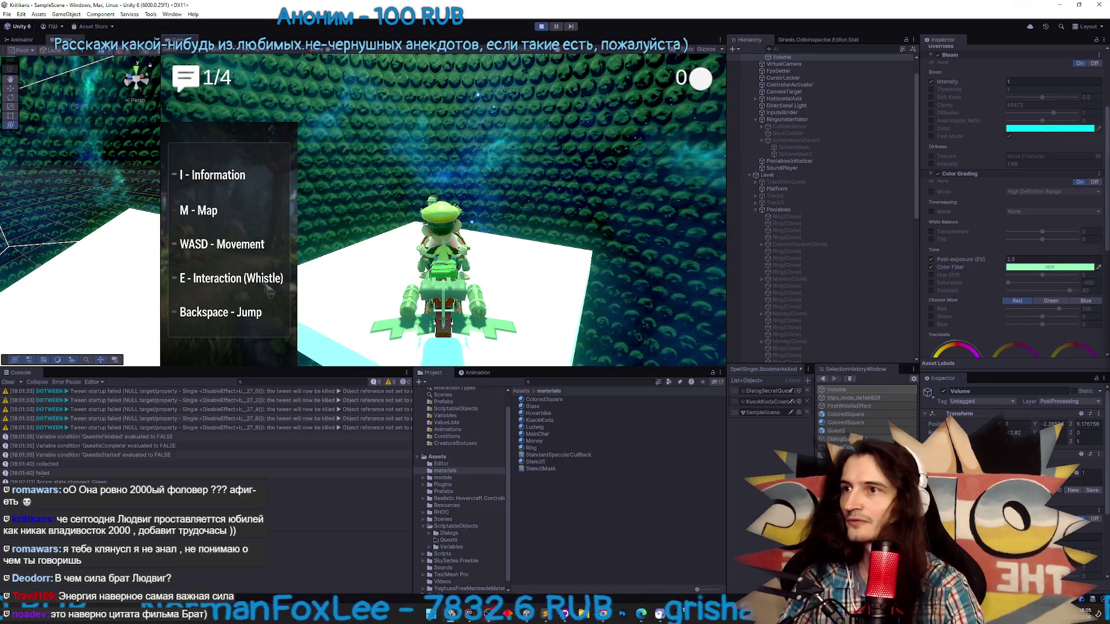
pyautogui.hotkey('shift', 'space')
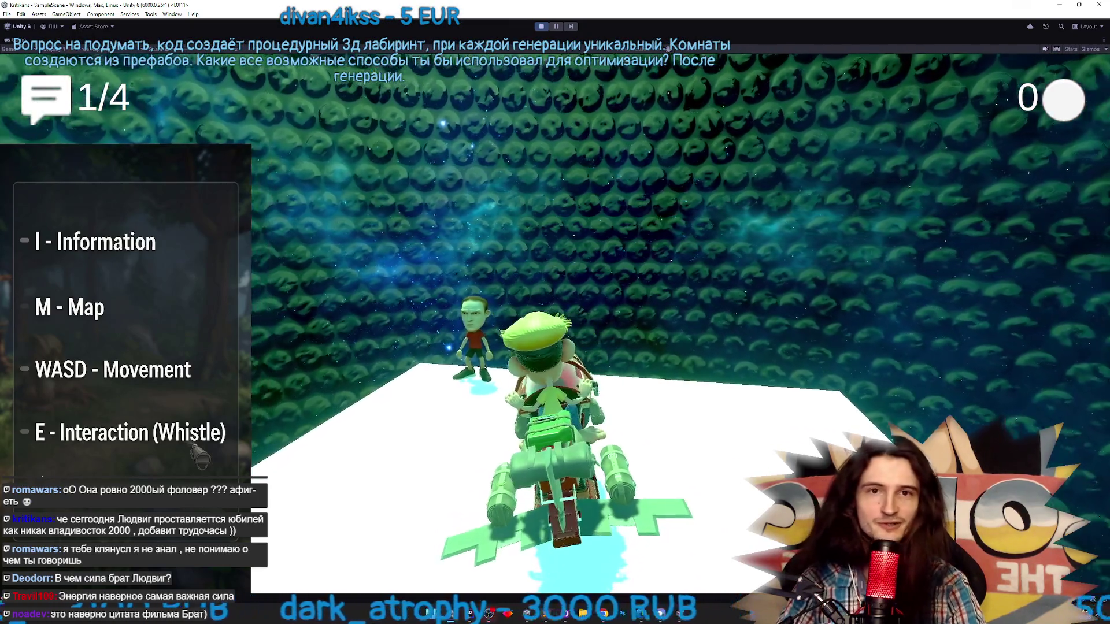
# Steer left with A and use E to dismount, remount and jump off the hovercraft
pyautogui.press('a')
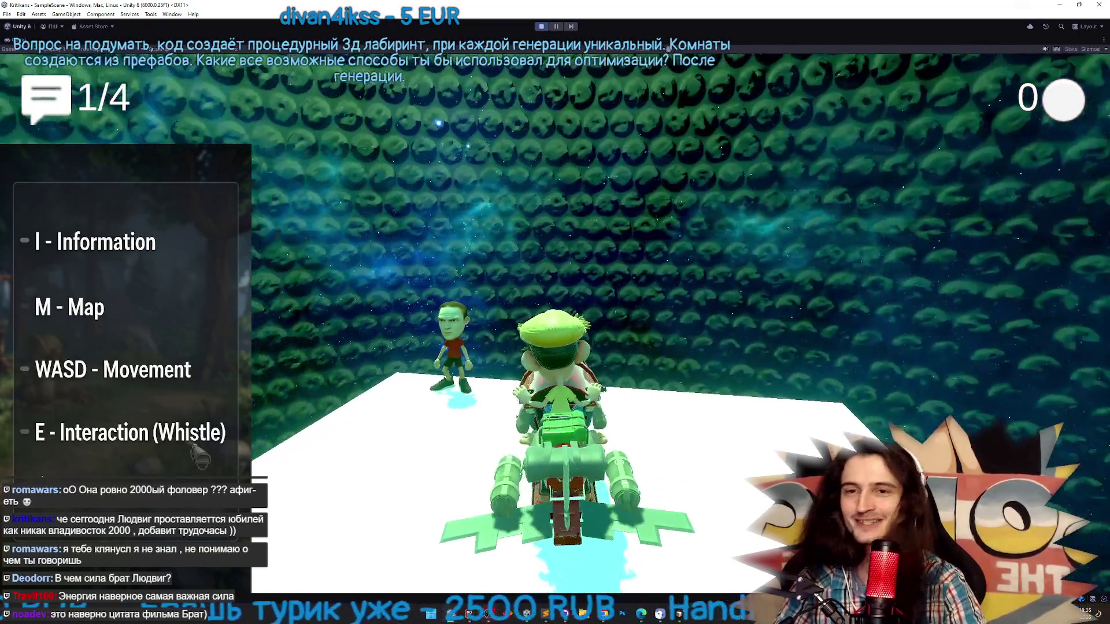
pyautogui.press('e')
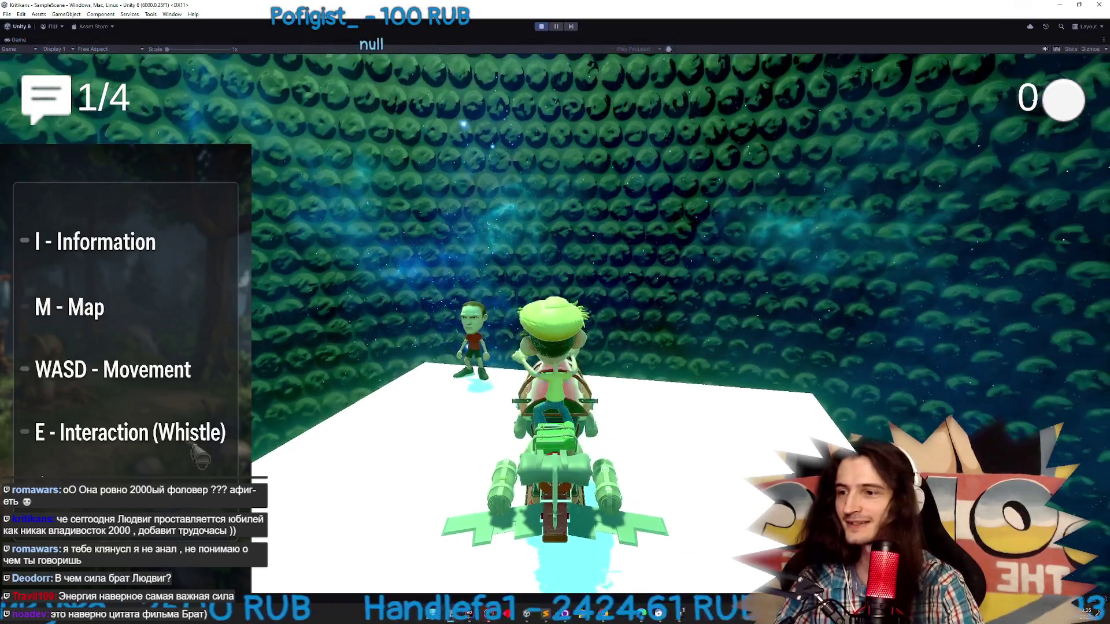
pyautogui.press('e')
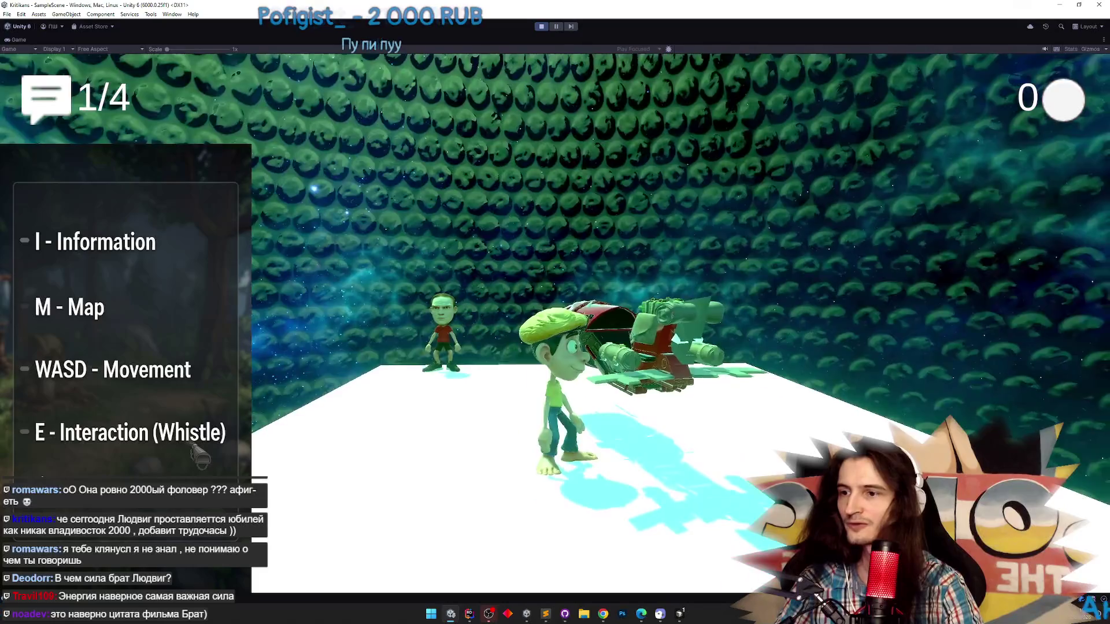
pyautogui.press('e')
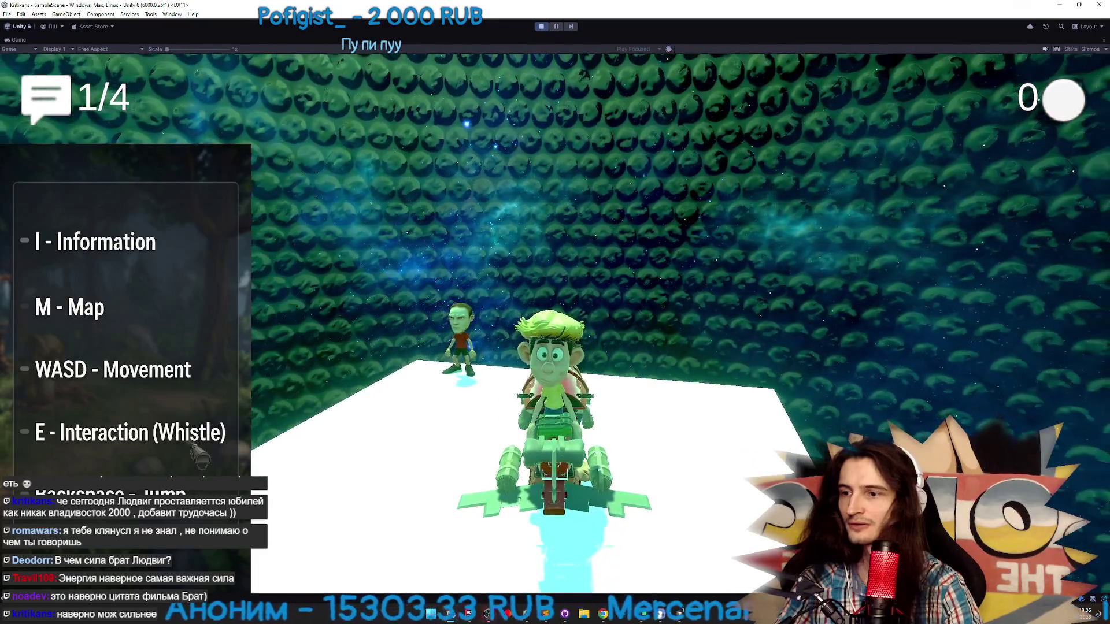
pyautogui.press('super')
# Bring TZ.todo forward and place the cursor at the end of the ceiling-crouch task
pyautogui.click(548, 615)
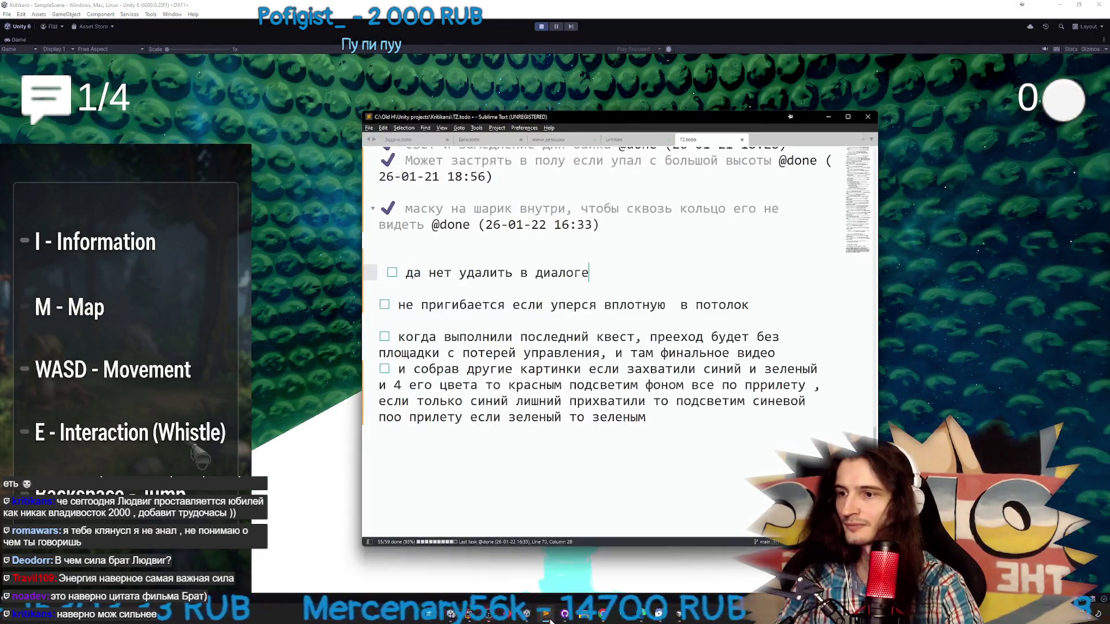
pyautogui.click(548, 616)
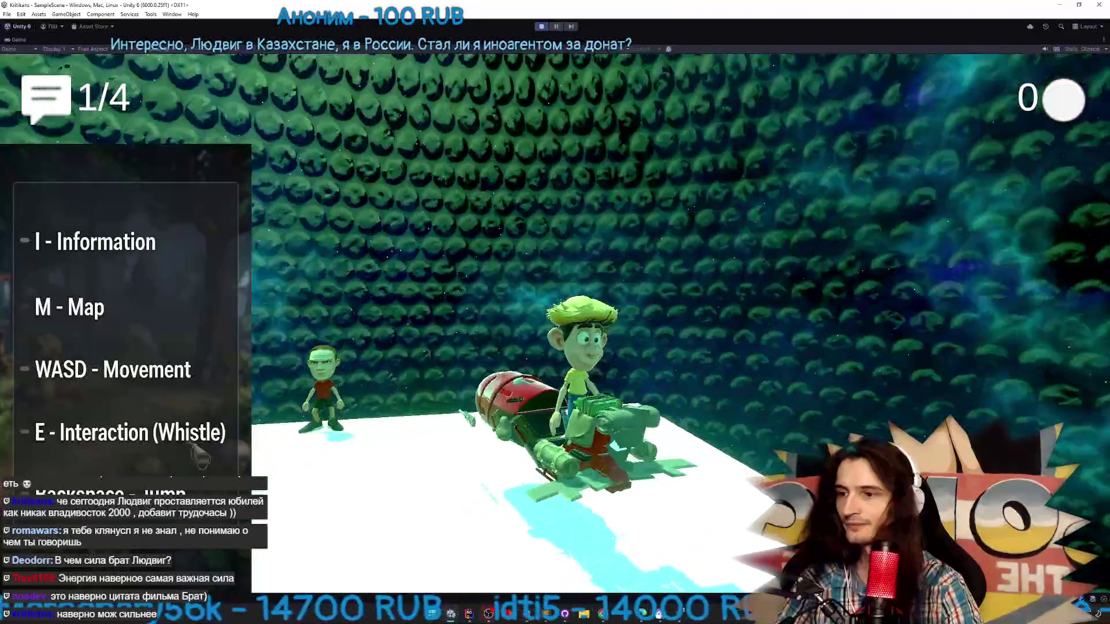
pyautogui.press('super')
pyautogui.click(548, 616)
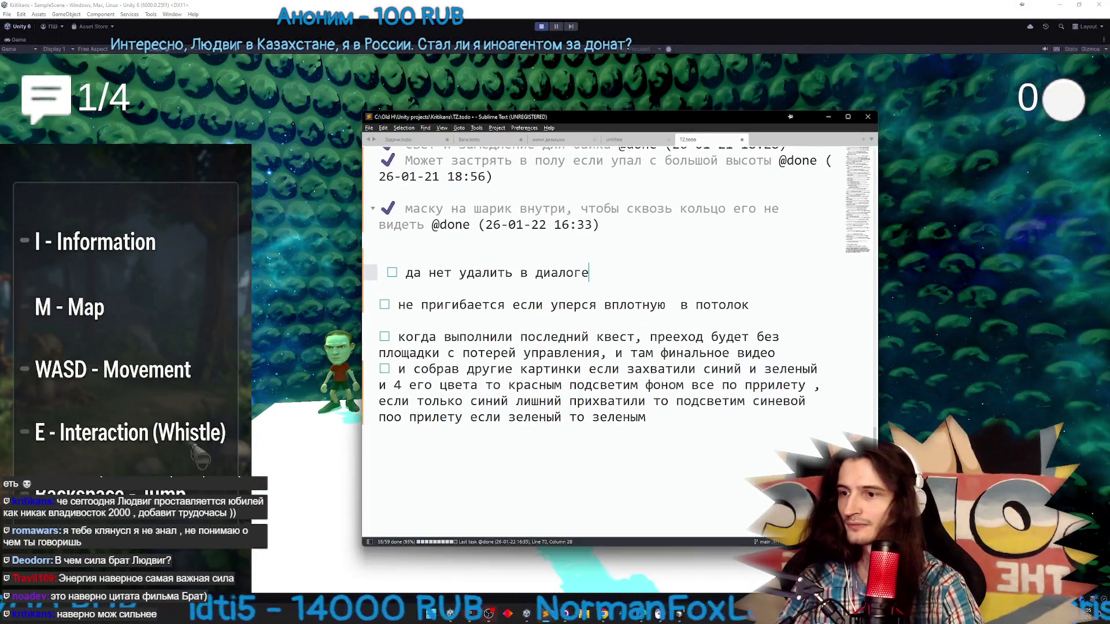
pyautogui.click(520, 305)
# Add the sub-task 'слез с байка, его коллайдер ниже обычного', then hide Sublime Text
pyautogui.hotkey('ctrl', 'Return')
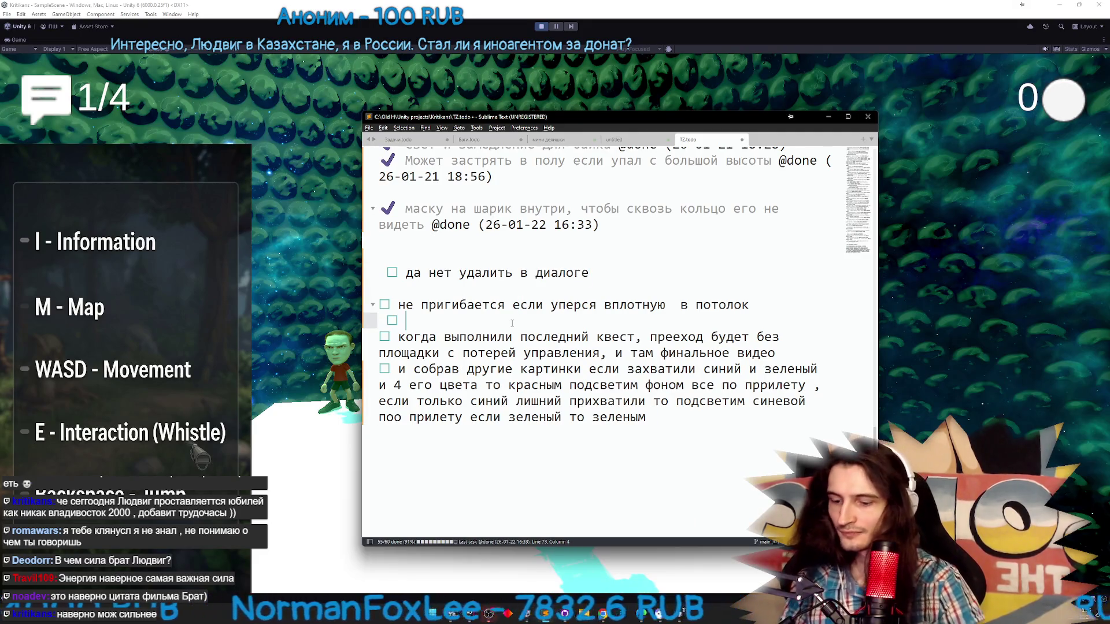
pyautogui.write('с')
pyautogui.press('BackSpace')
pyautogui.write('cktp ')
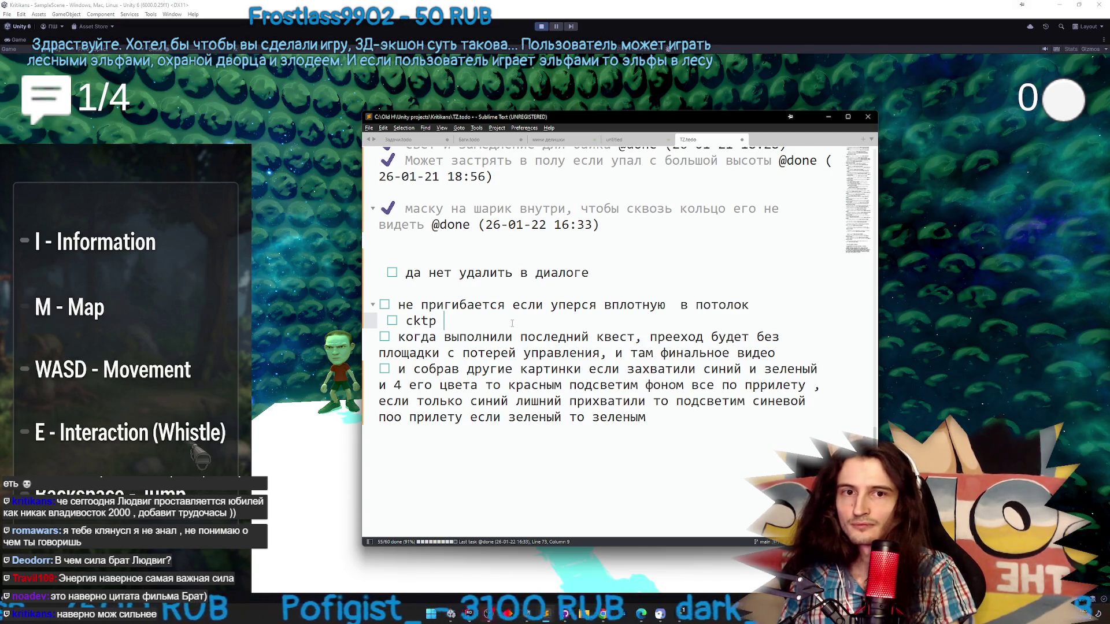
pyautogui.write('c ,fprf')
pyautogui.press('BackSpace')
pyautogui.press('BackSpace')
pyautogui.press('BackSpace')
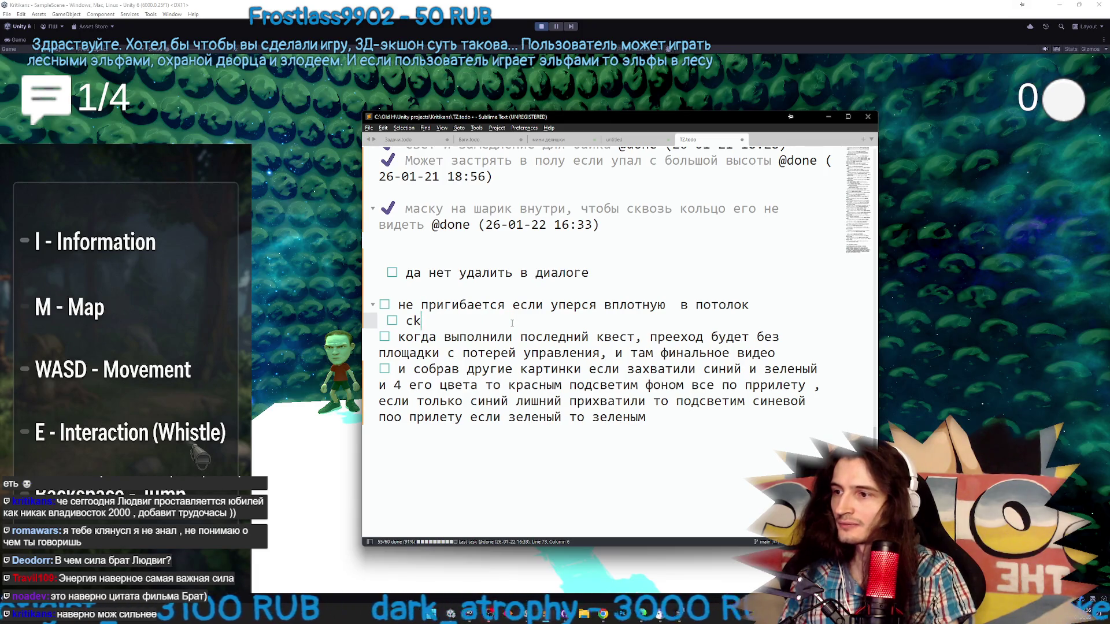
pyautogui.press('BackSpace')
pyautogui.press('BackSpace')
pyautogui.write('слез с бай')
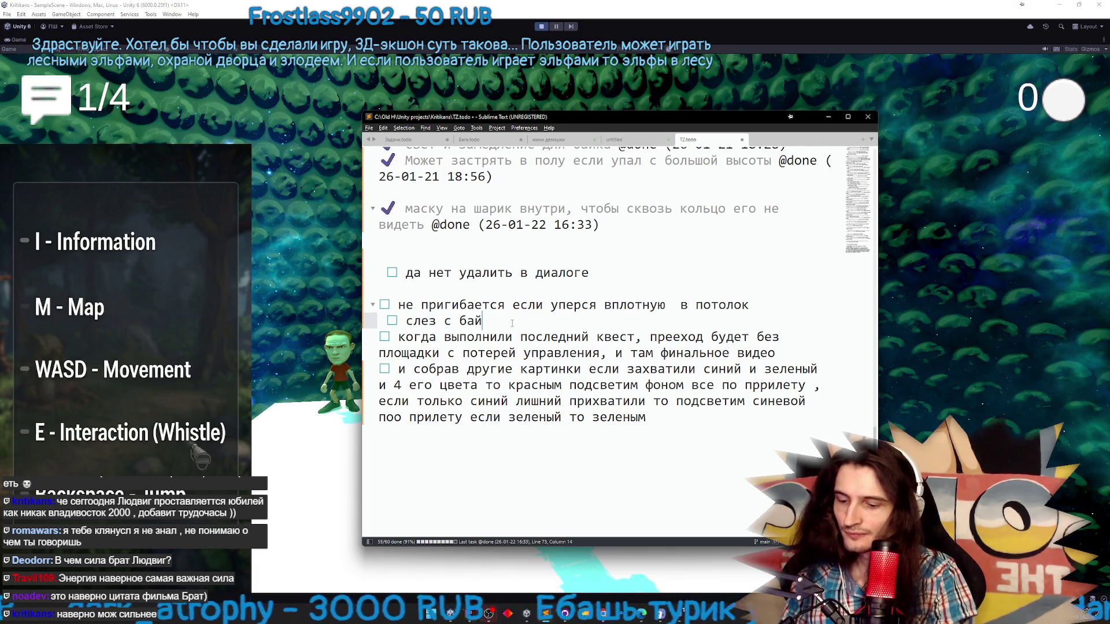
pyautogui.write('ка, ')
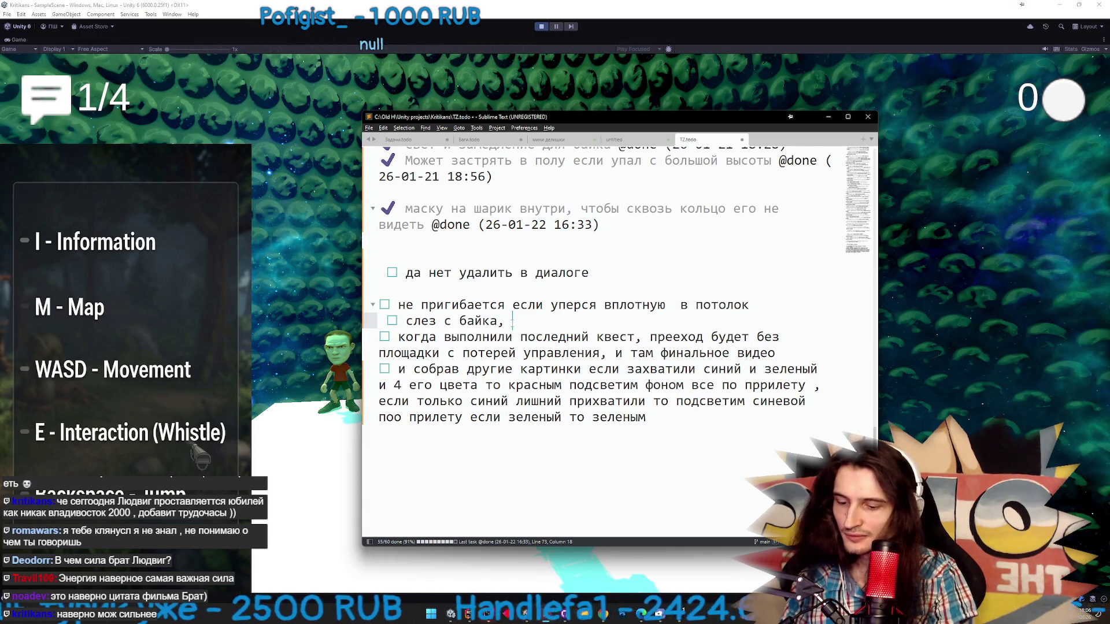
pyautogui.write('его ко')
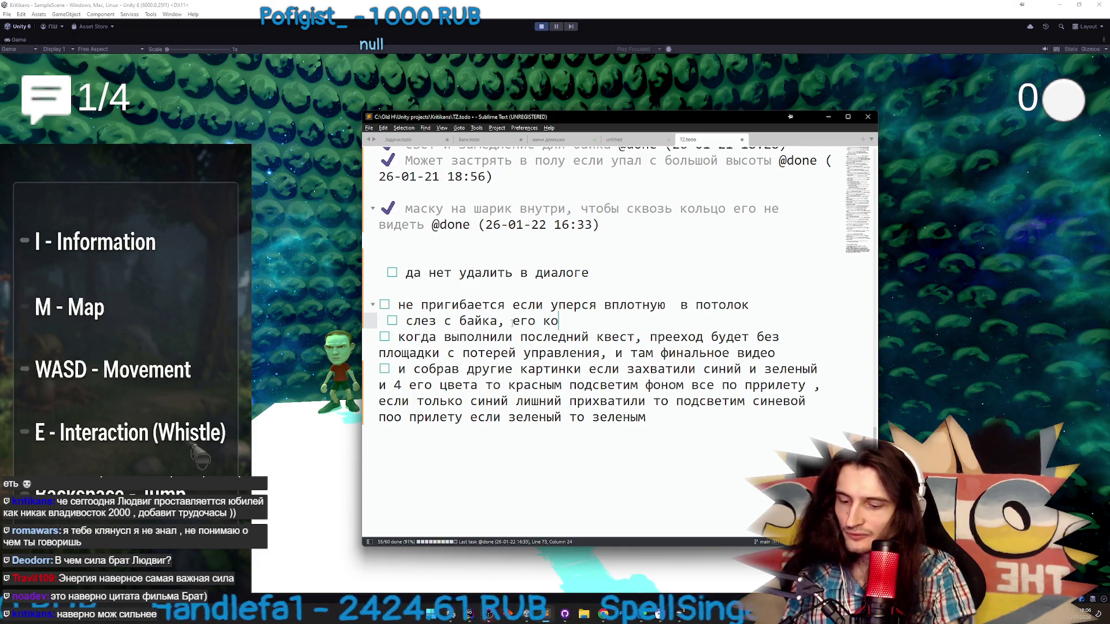
pyautogui.write('ллайдер ниже обычного')
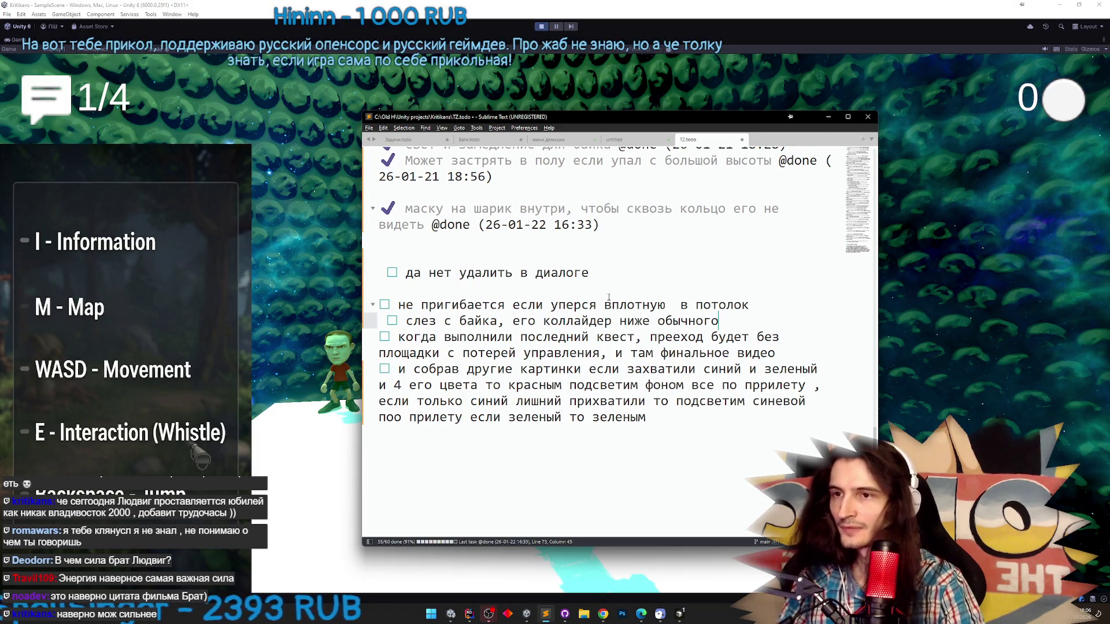
pyautogui.click(828, 116)
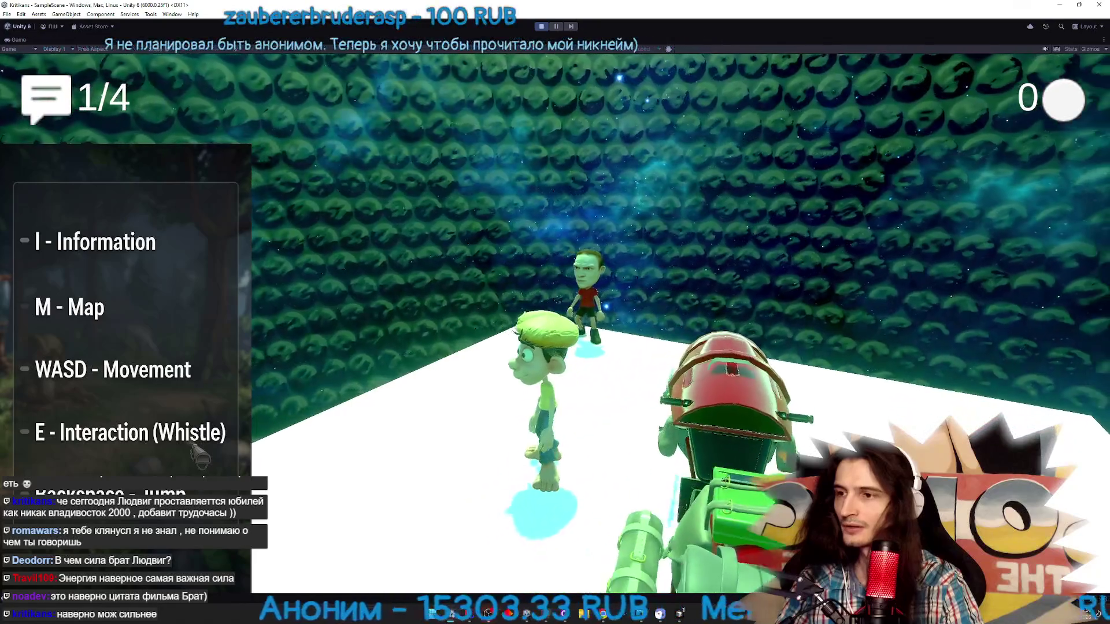
# Restore the editor layout, scroll to Color Grading and briefly check BlackWhiteEffect in Rider
pyautogui.press('super')
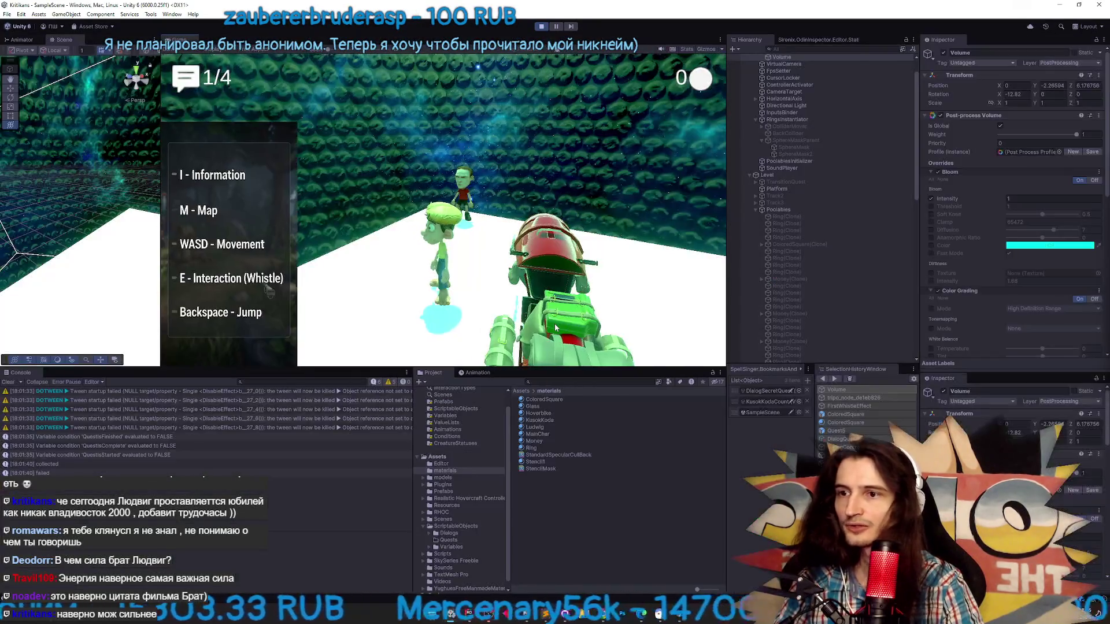
pyautogui.click(1105, 178)
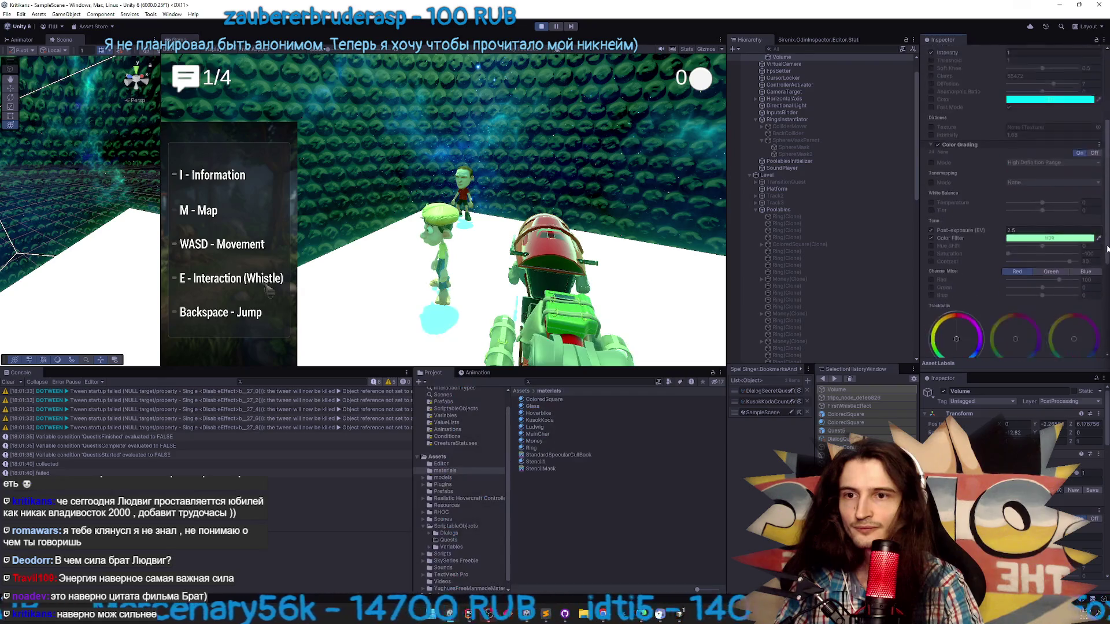
pyautogui.scroll(-5, 1068, 236)
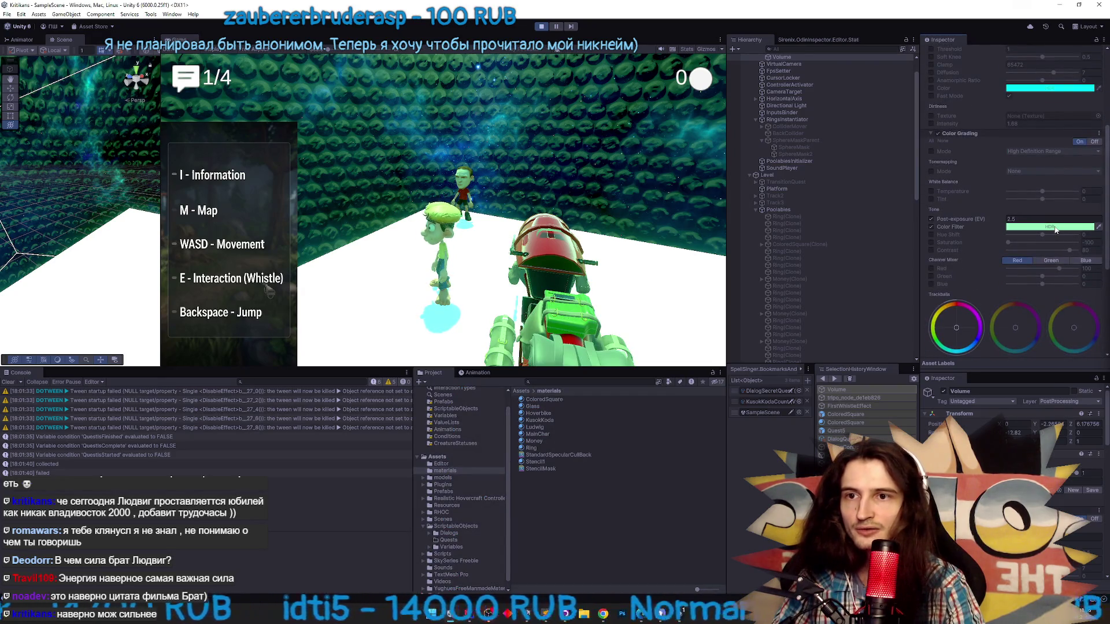
pyautogui.click(1055, 227)
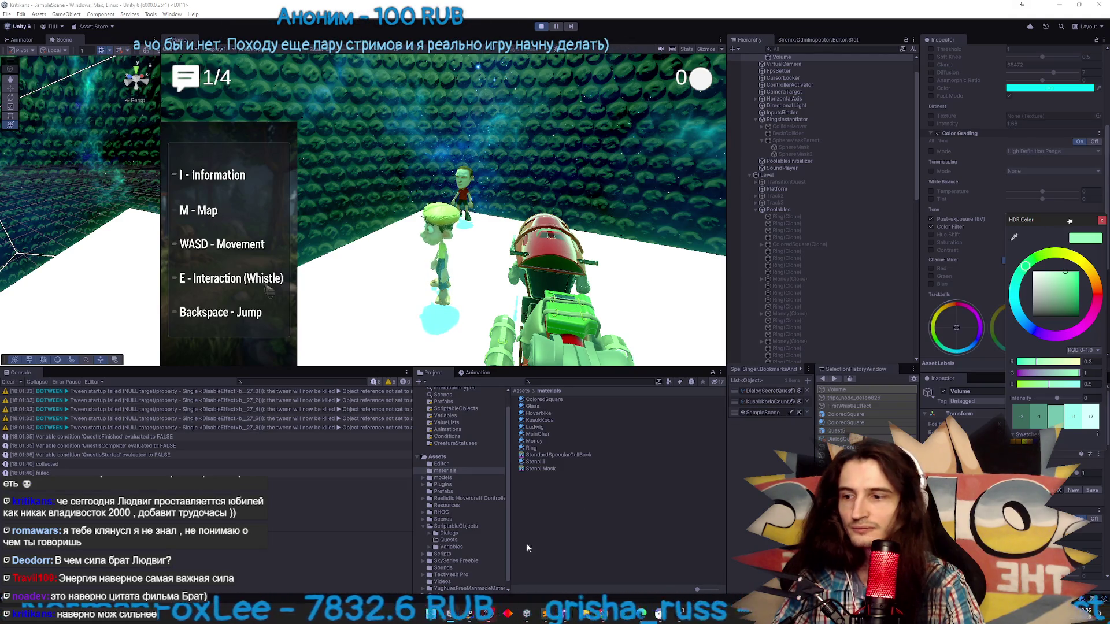
pyautogui.hotkey('alt', 'Tab')
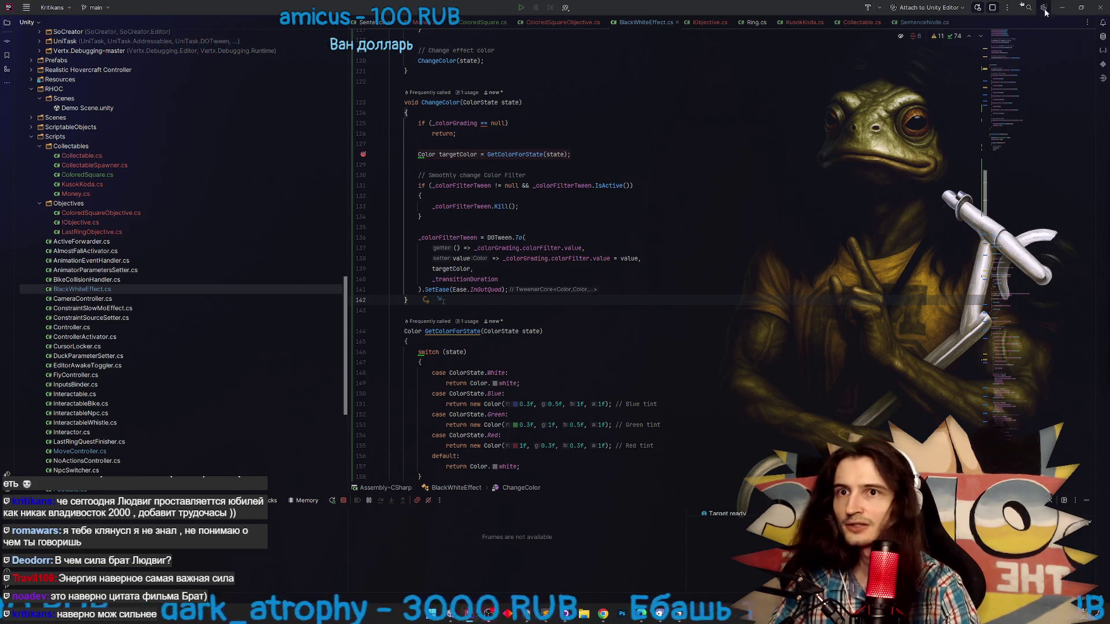
pyautogui.click(1062, 7)
# Set the Color Filter's blue to 0.482 and reset its intensity to 0
pyautogui.click(1042, 227)
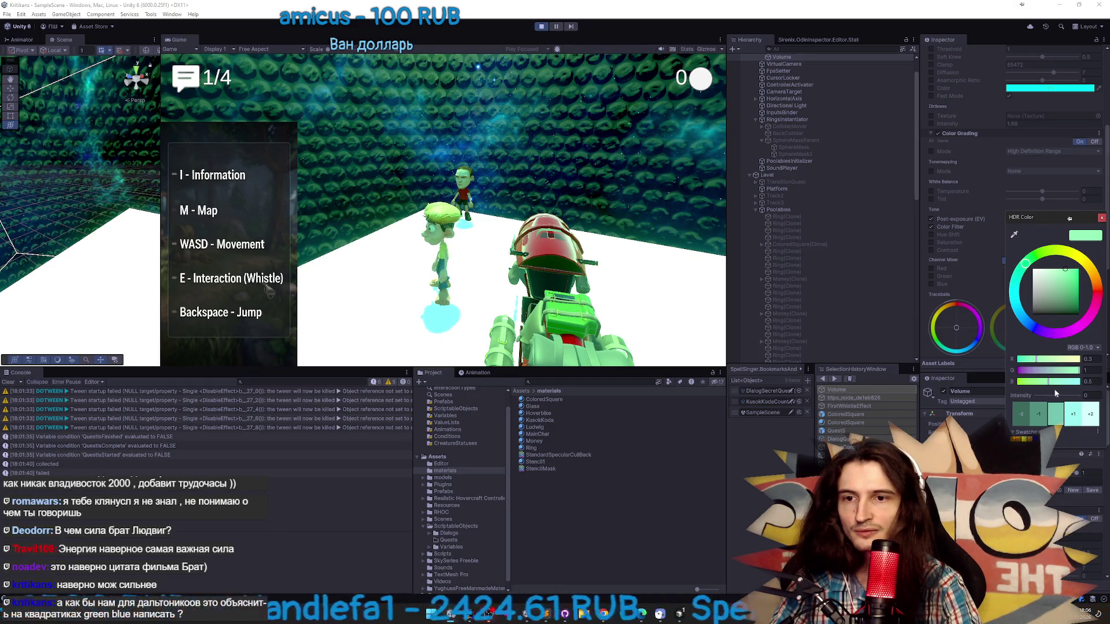
pyautogui.moveTo(1048, 382)
pyautogui.mouseDown()
pyautogui.moveTo(990, 379)
pyautogui.moveTo(1032, 386)
pyautogui.mouseUp()
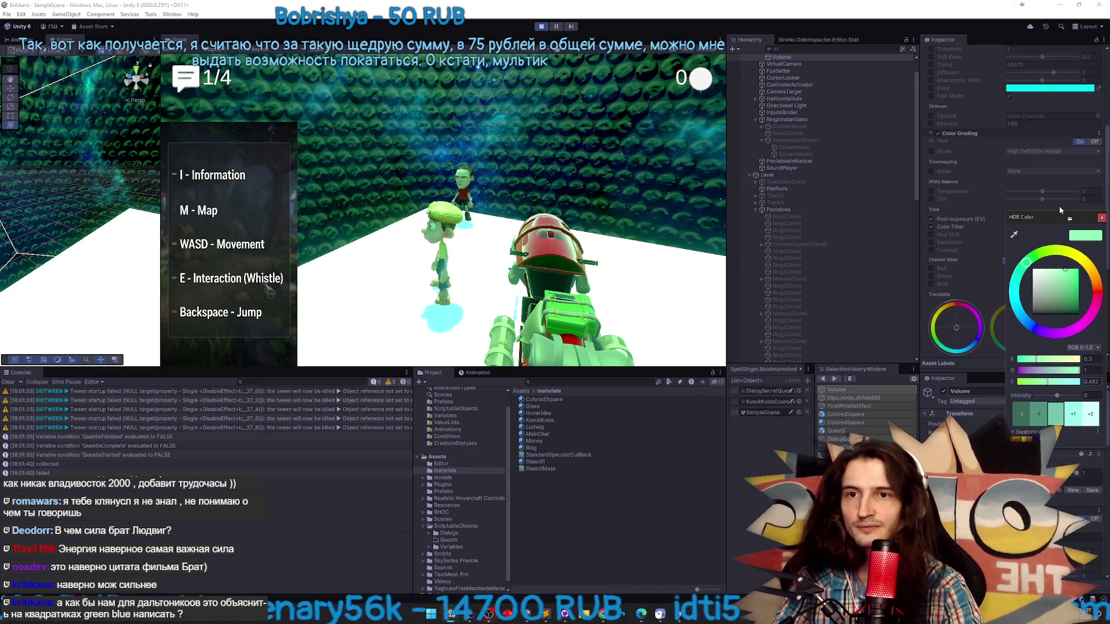
pyautogui.click(1101, 220)
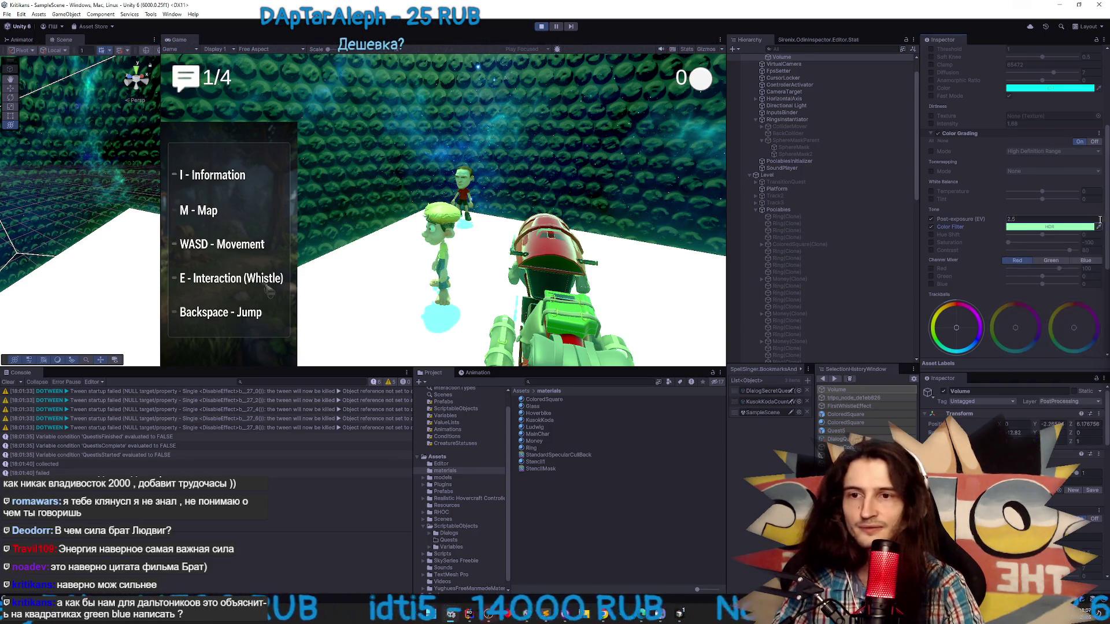
pyautogui.click(1042, 230)
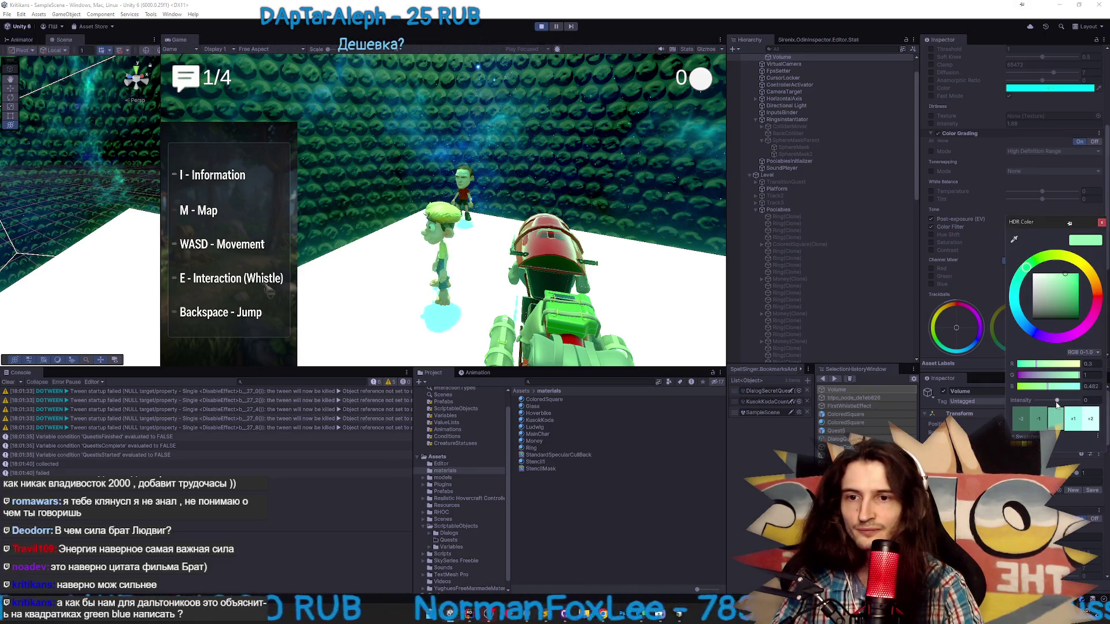
pyautogui.moveTo(1056, 400); pyautogui.dragTo(1049, 402)
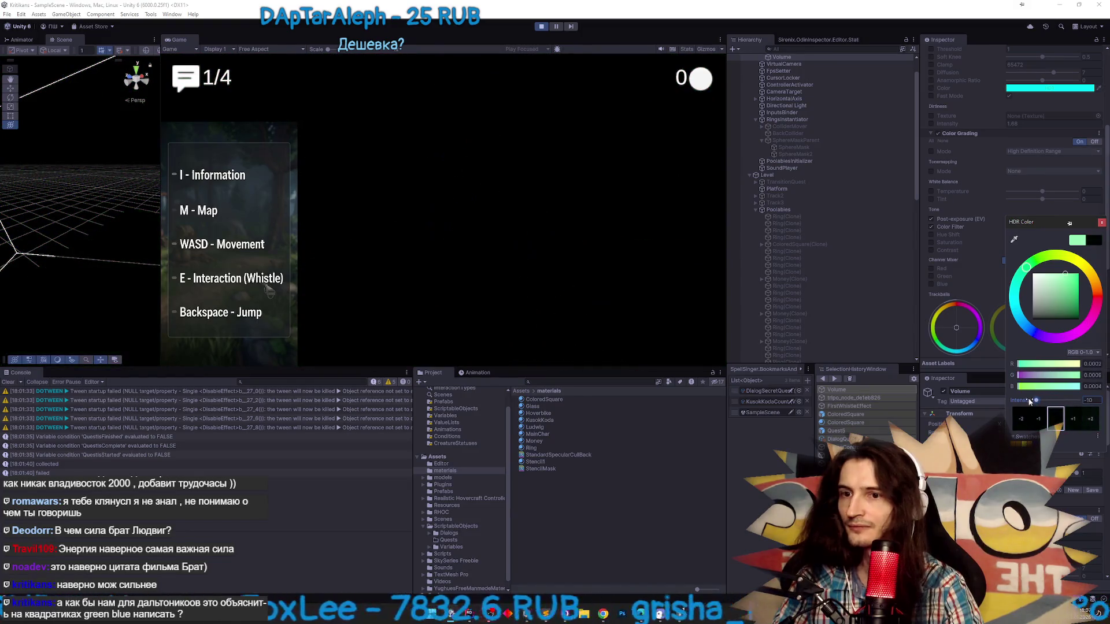
pyautogui.click(1055, 419)
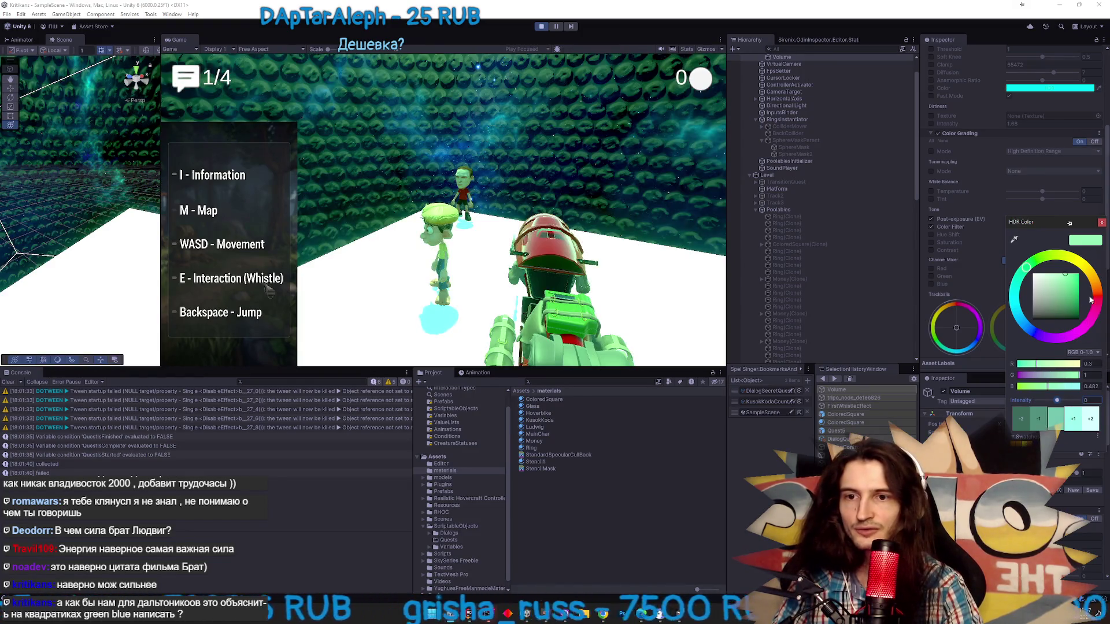
pyautogui.click(1101, 223)
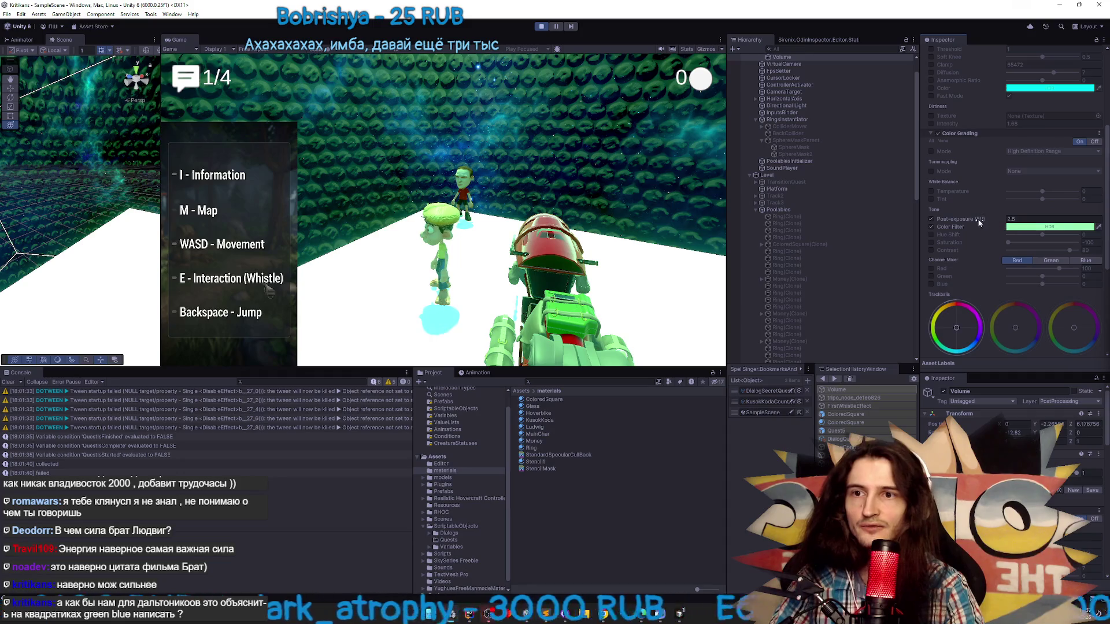
# Lower Post Exposure to 2.38 and scroll through the Volume's Color Grading settings
pyautogui.moveTo(982, 220)
pyautogui.mouseDown()
pyautogui.moveTo(963, 221)
pyautogui.moveTo(1009, 229)
pyautogui.mouseUp()
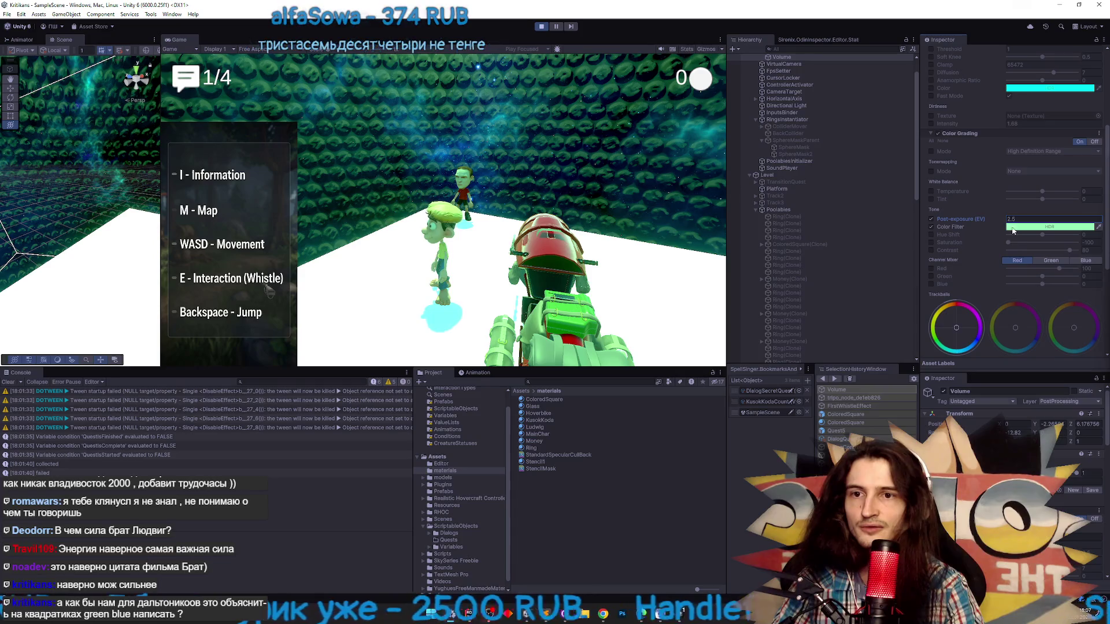
pyautogui.scroll(-1, 1021, 239)
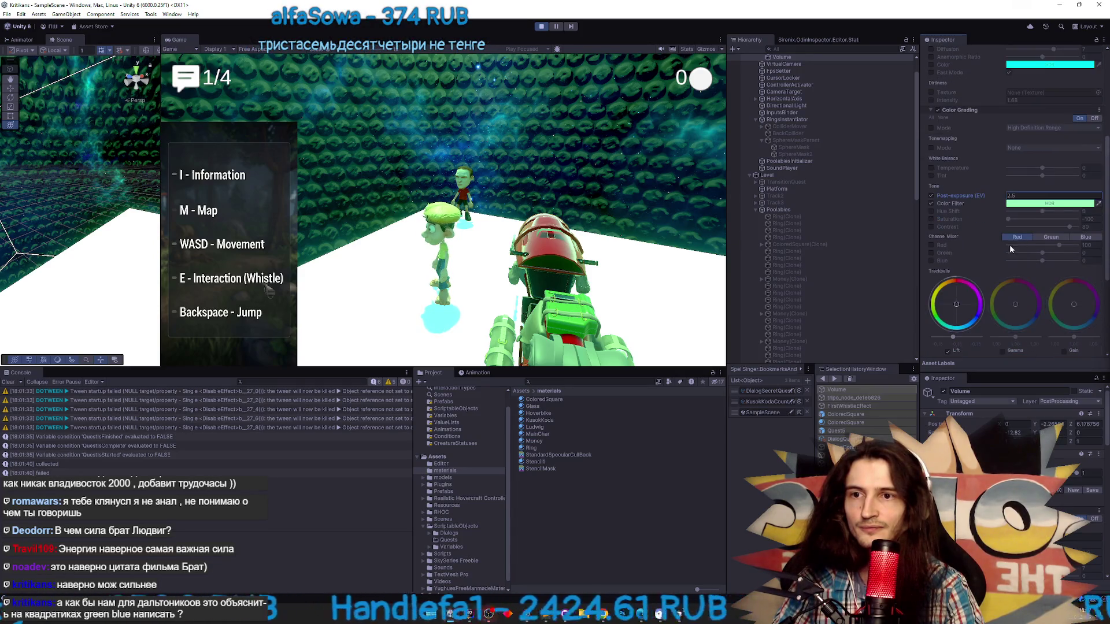
pyautogui.scroll(-1, 986, 256)
pyautogui.scroll(-4, 993, 258)
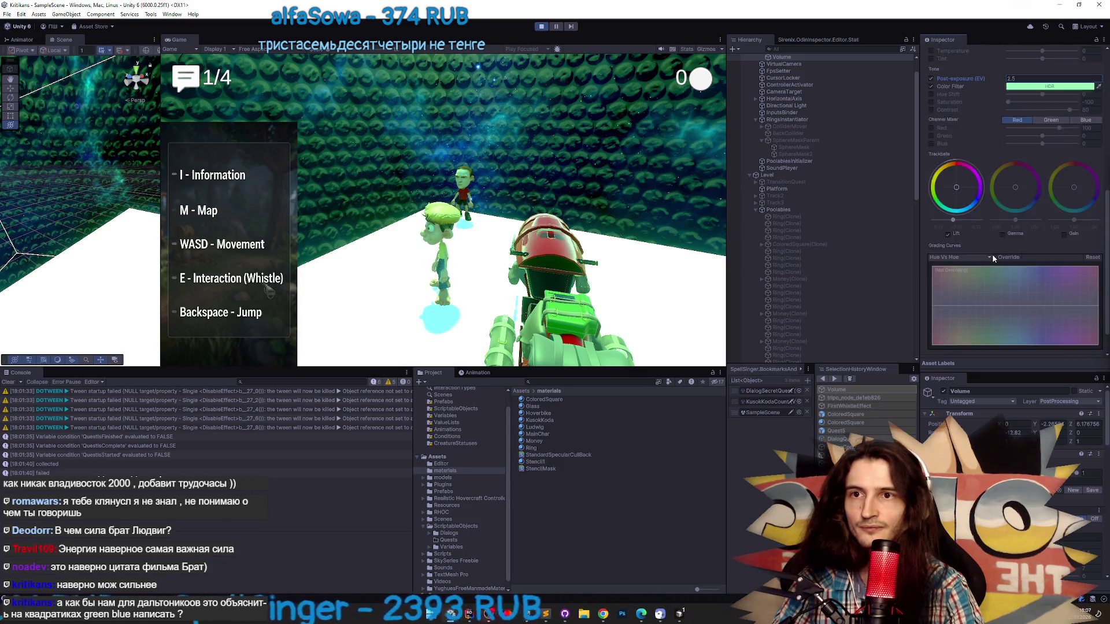
pyautogui.scroll(6, 992, 254)
pyautogui.scroll(1, 994, 242)
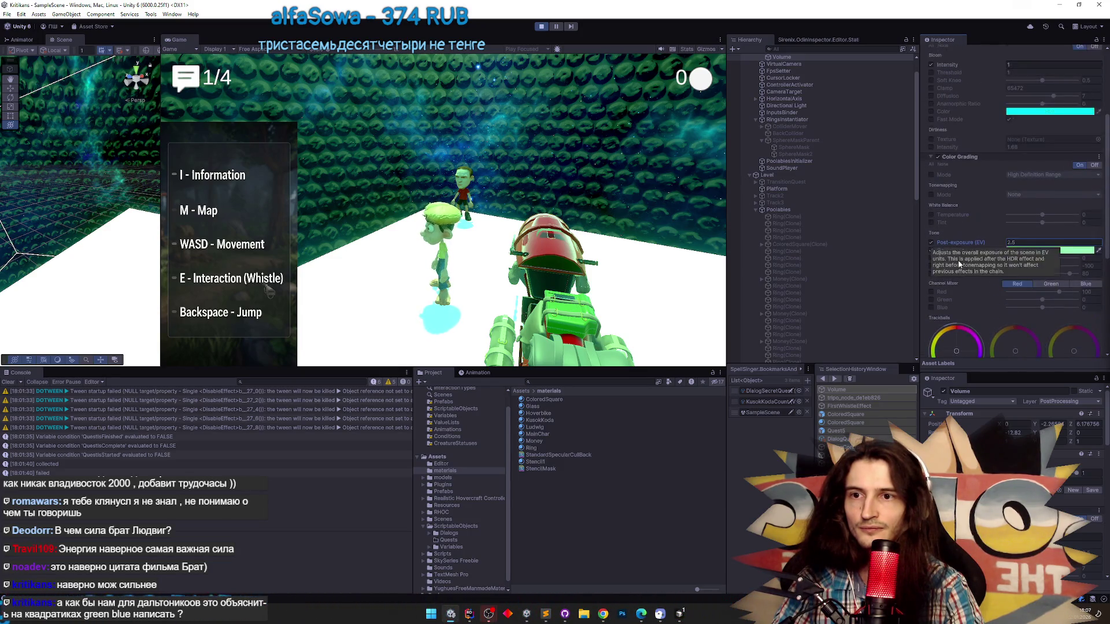
# Enable Saturation and Contrast overrides, set Saturation 100 and Contrast -30, then exit Play mode
pyautogui.click(931, 274)
pyautogui.click(931, 266)
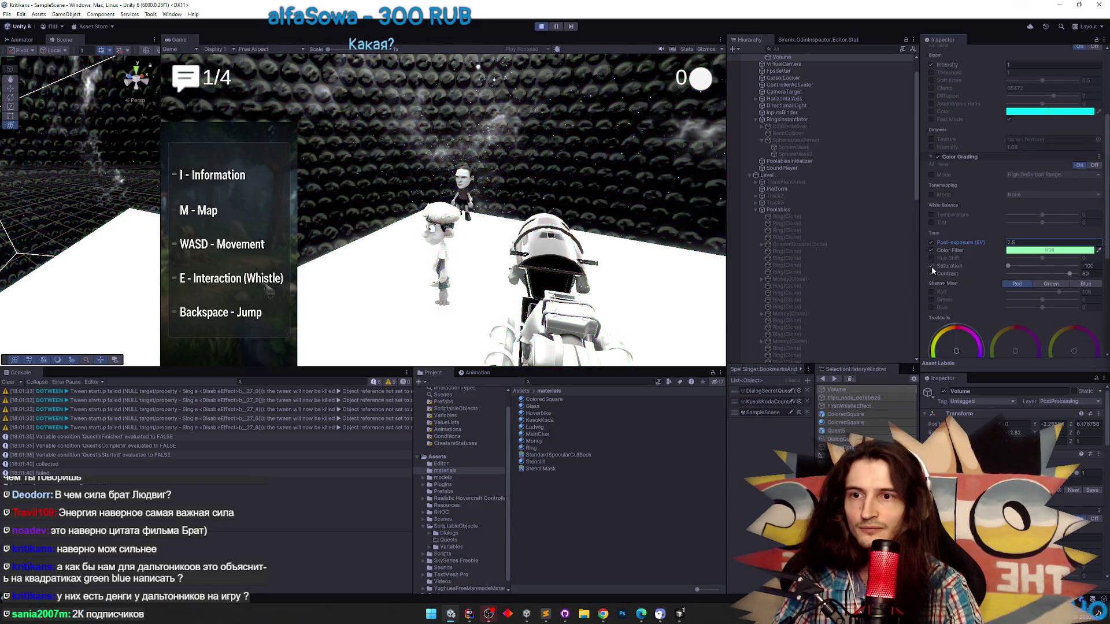
pyautogui.moveTo(1008, 267); pyautogui.dragTo(1076, 266)
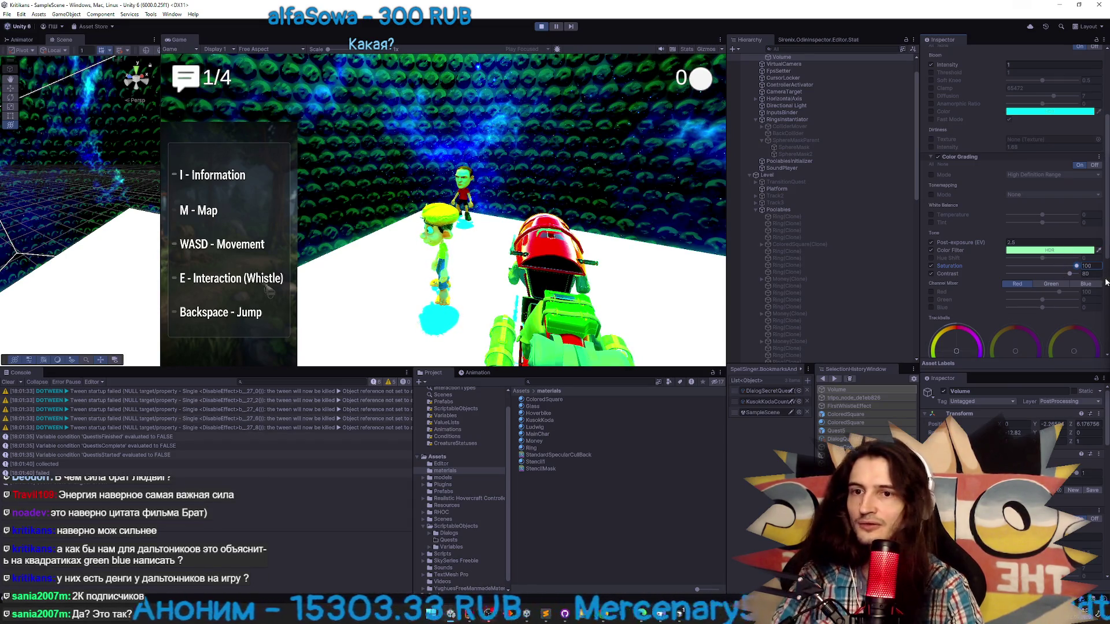
pyautogui.moveTo(1069, 273)
pyautogui.mouseDown()
pyautogui.moveTo(946, 275)
pyautogui.moveTo(1044, 270)
pyautogui.moveTo(1032, 276)
pyautogui.mouseUp()
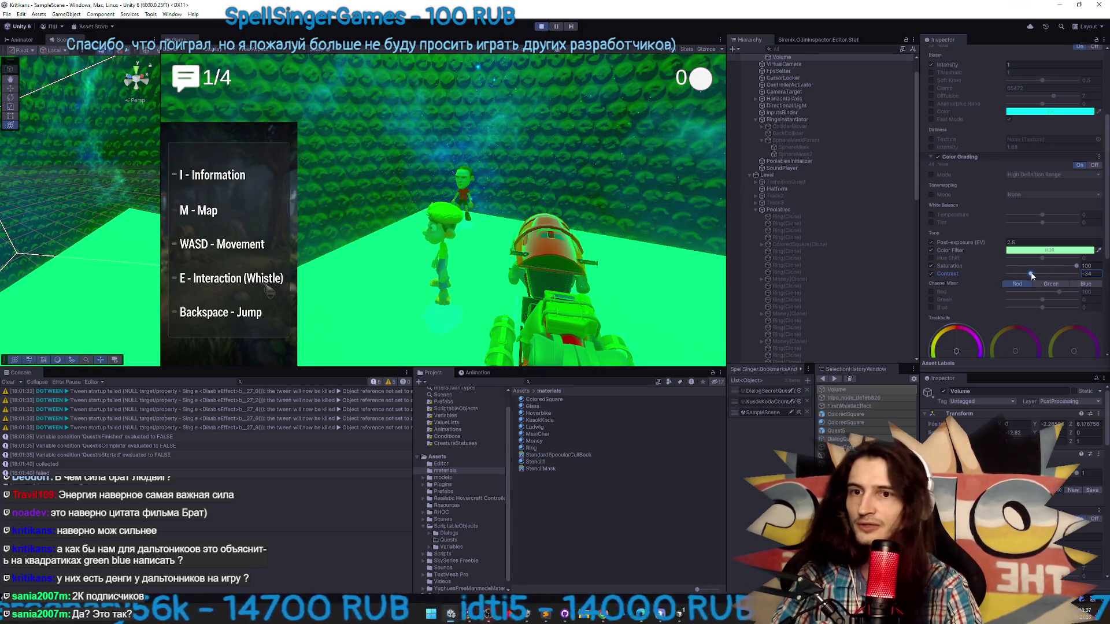
pyautogui.moveTo(1032, 277); pyautogui.dragTo(1034, 276)
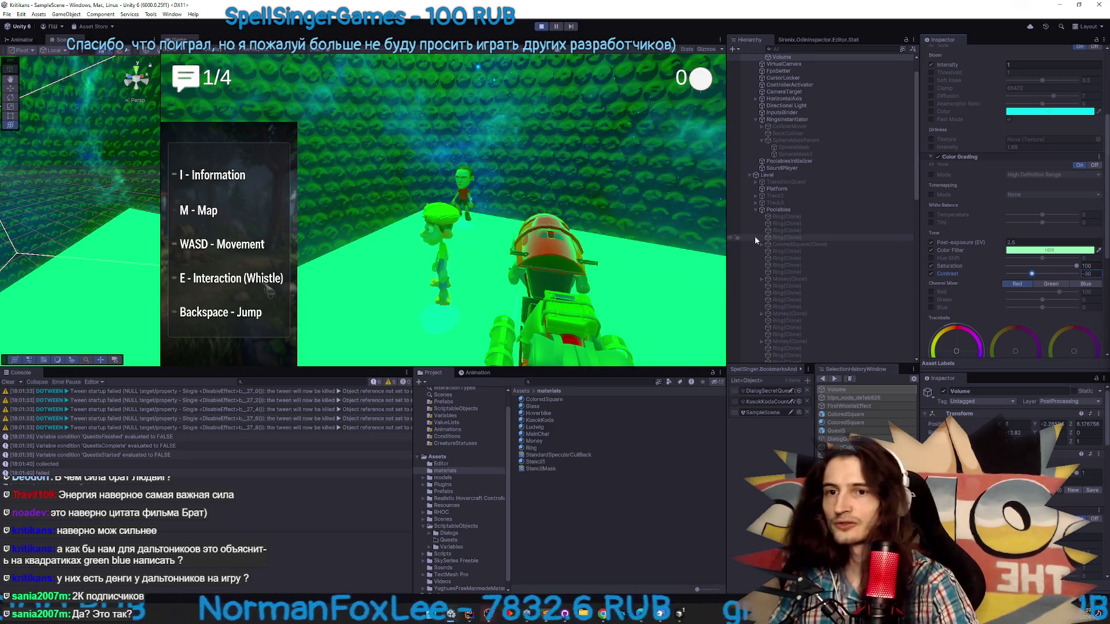
pyautogui.hotkey('ctrl', 'p')
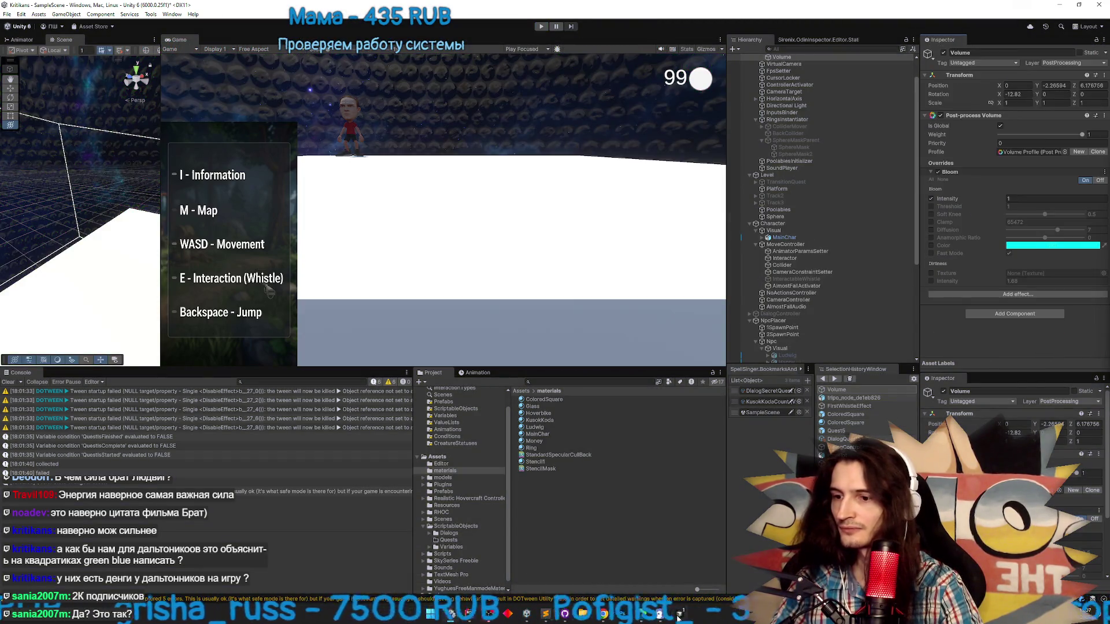
# Ask the Cursor agent to give green, red and blue states saturation 100 and contrast -30, then return to Unity
pyautogui.click(679, 617)
pyautogui.write('на зеленом, красном, и синем должно быть')
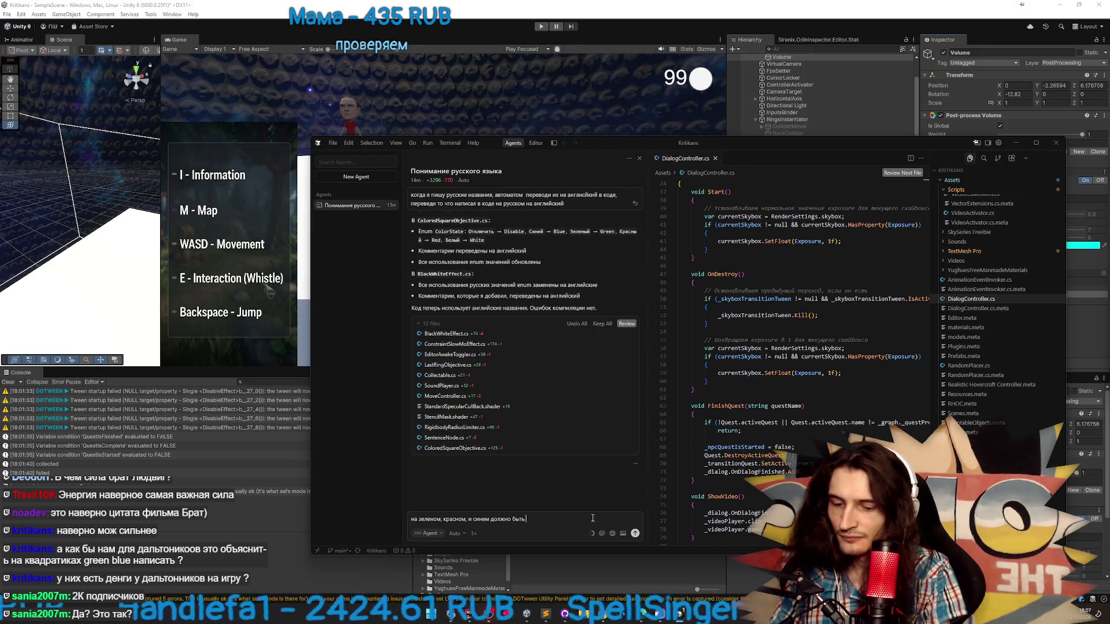
pyautogui.write(' 100 satura')
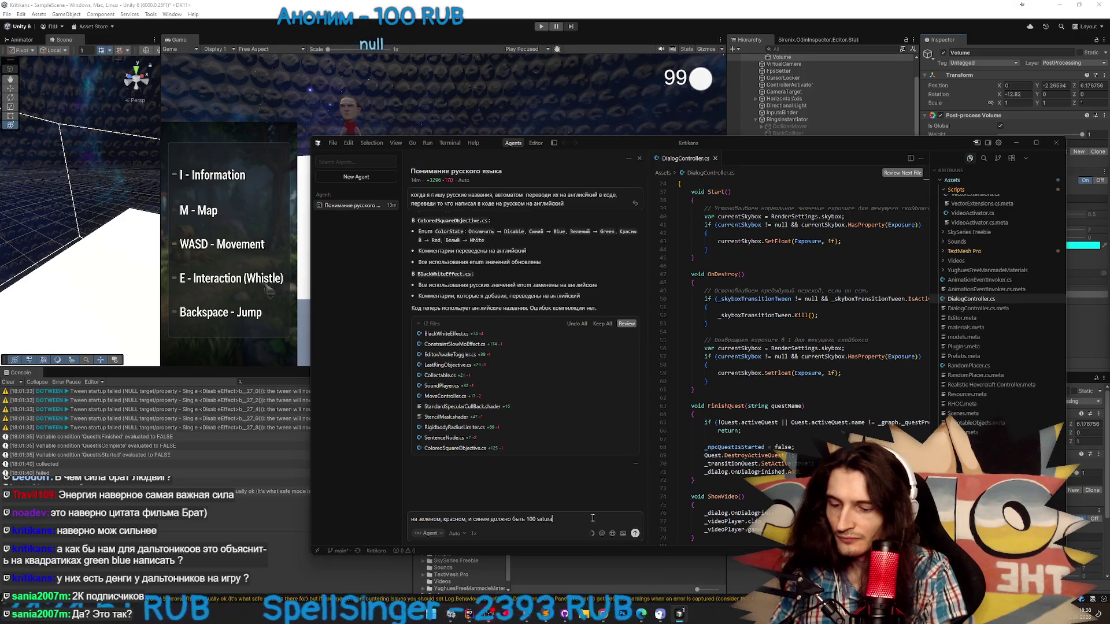
pyautogui.write('tion и -30')
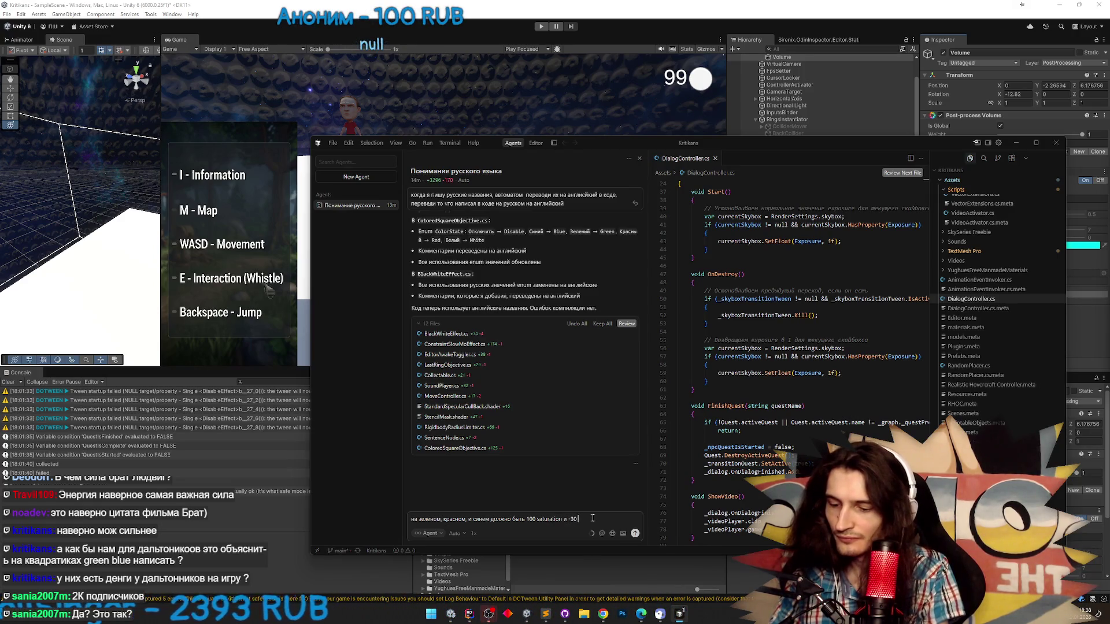
pyautogui.write(' contrast, на обычном')
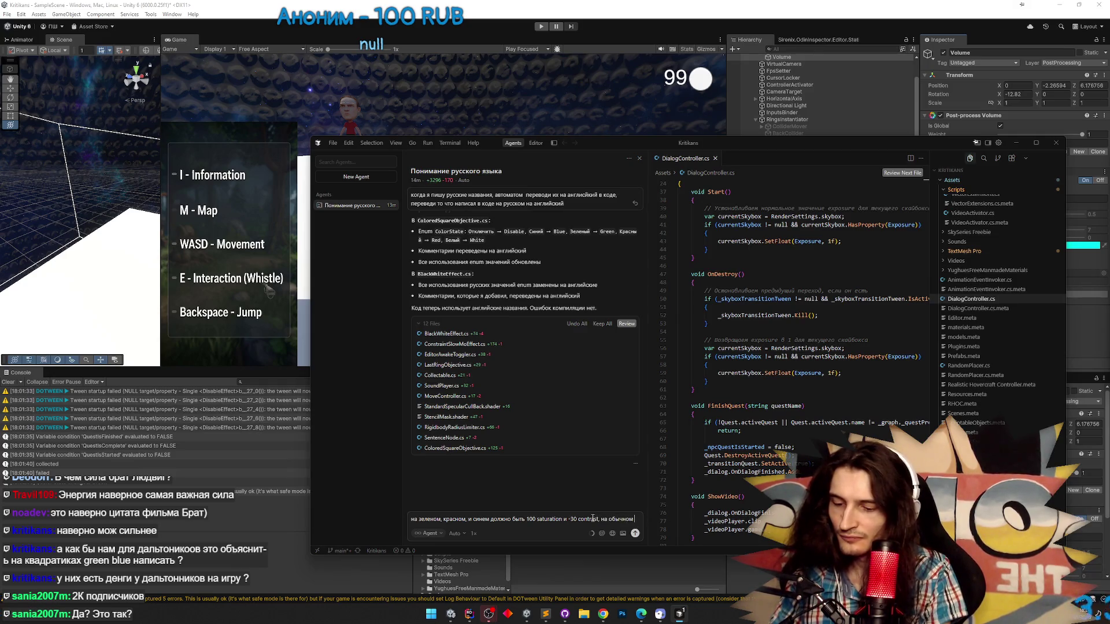
pyautogui.write('белом оставит ькак сейчас')
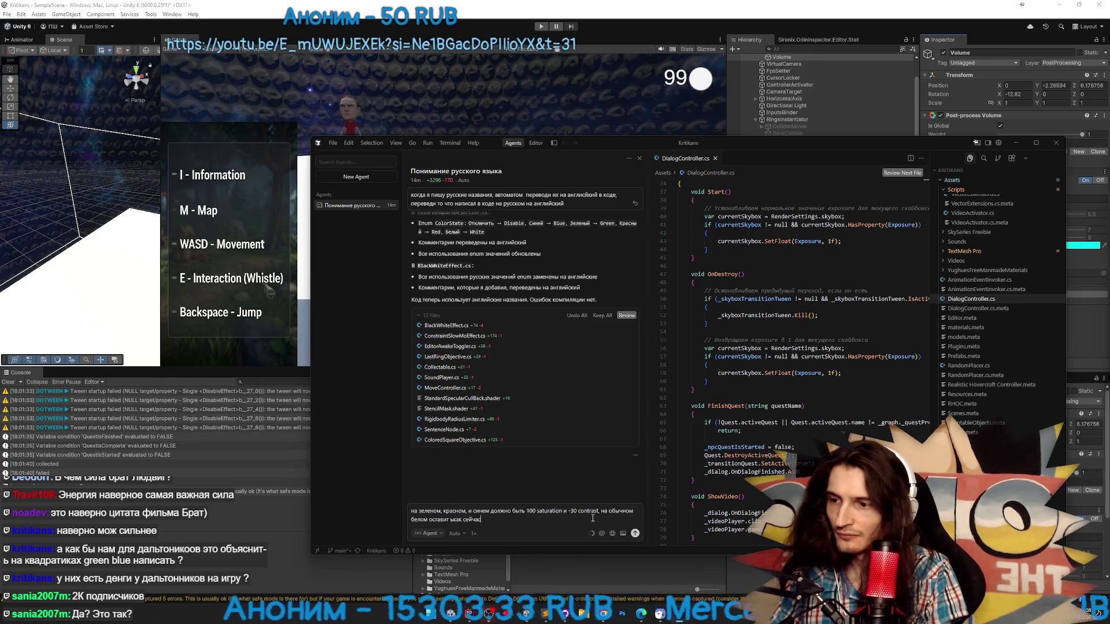
pyautogui.moveTo(866, 144)
pyautogui.mouseDown()
pyautogui.moveTo(612, 208)
pyautogui.moveTo(578, 191)
pyautogui.moveTo(667, 94)
pyautogui.moveTo(654, 96)
pyautogui.moveTo(809, 103)
pyautogui.mouseUp()
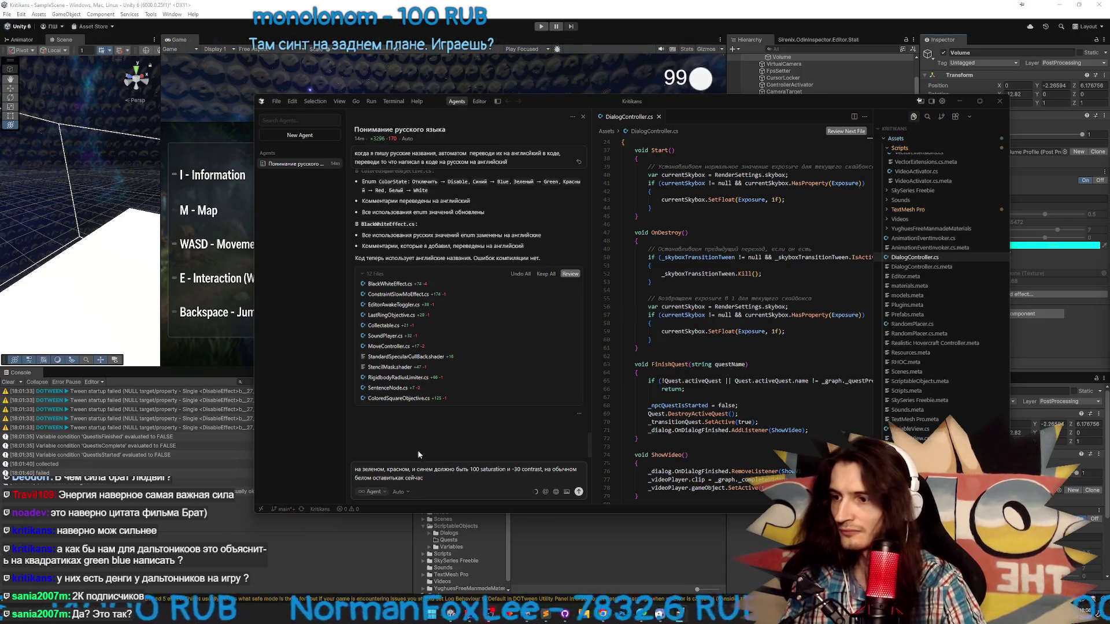
pyautogui.press('Return')
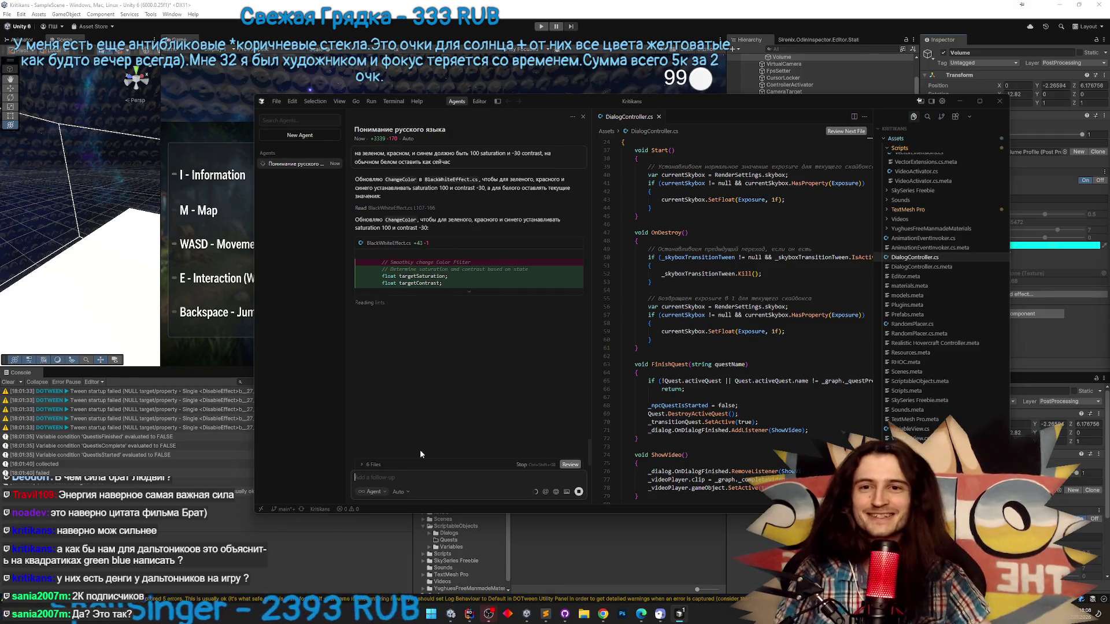
pyautogui.click(390, 473)
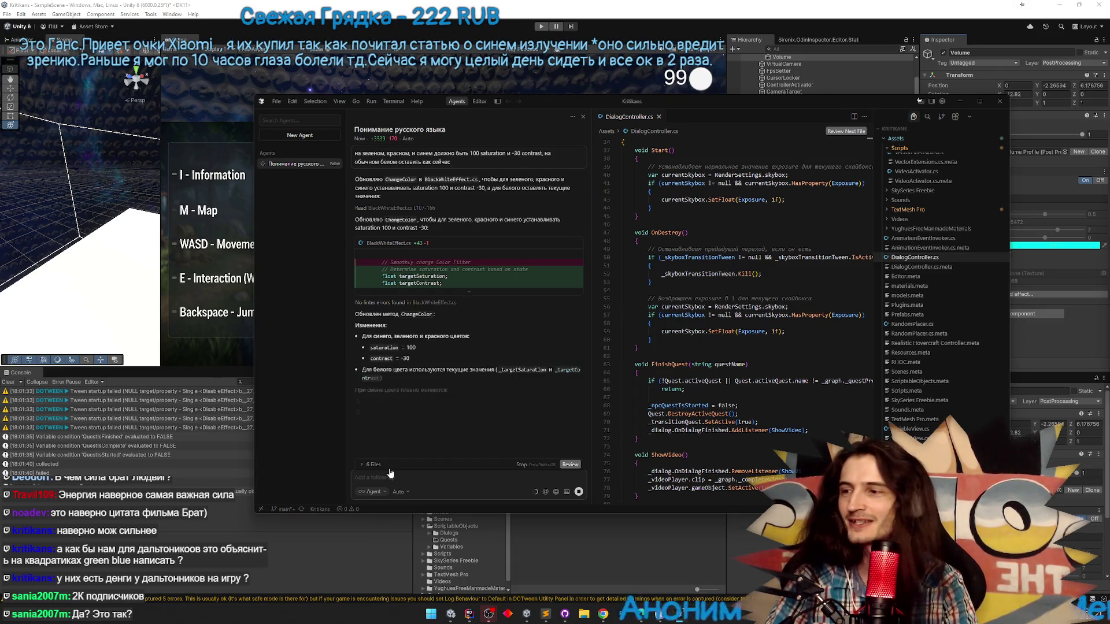
pyautogui.click(959, 108)
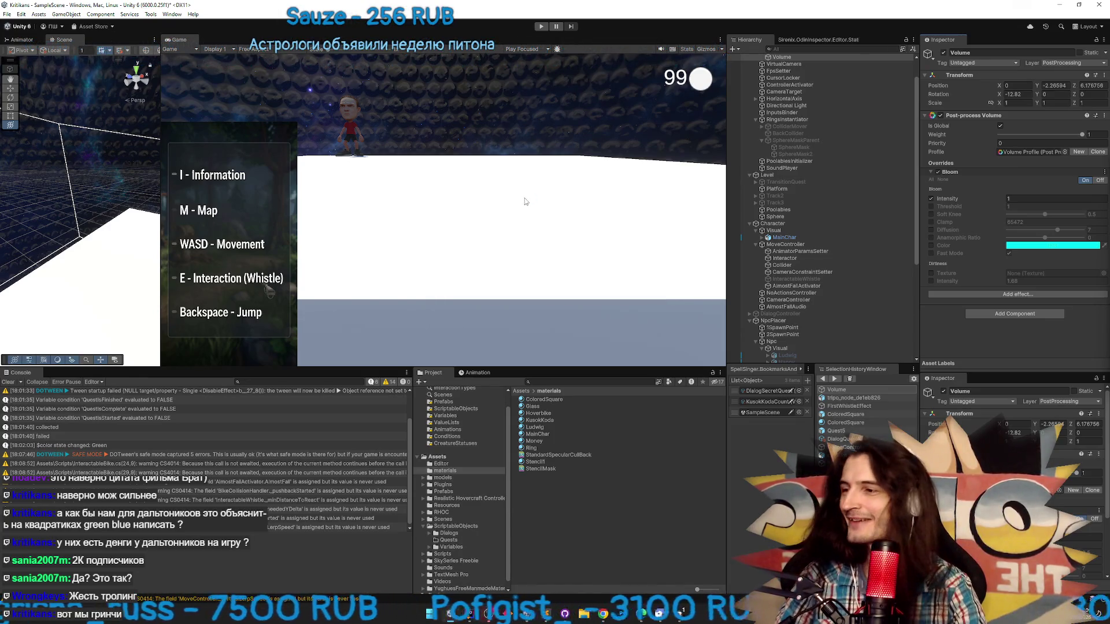
# Clear the Console, start Play mode and skip the cutscene dialogue until the ChangeColor breakpoint hits
pyautogui.click(9, 383)
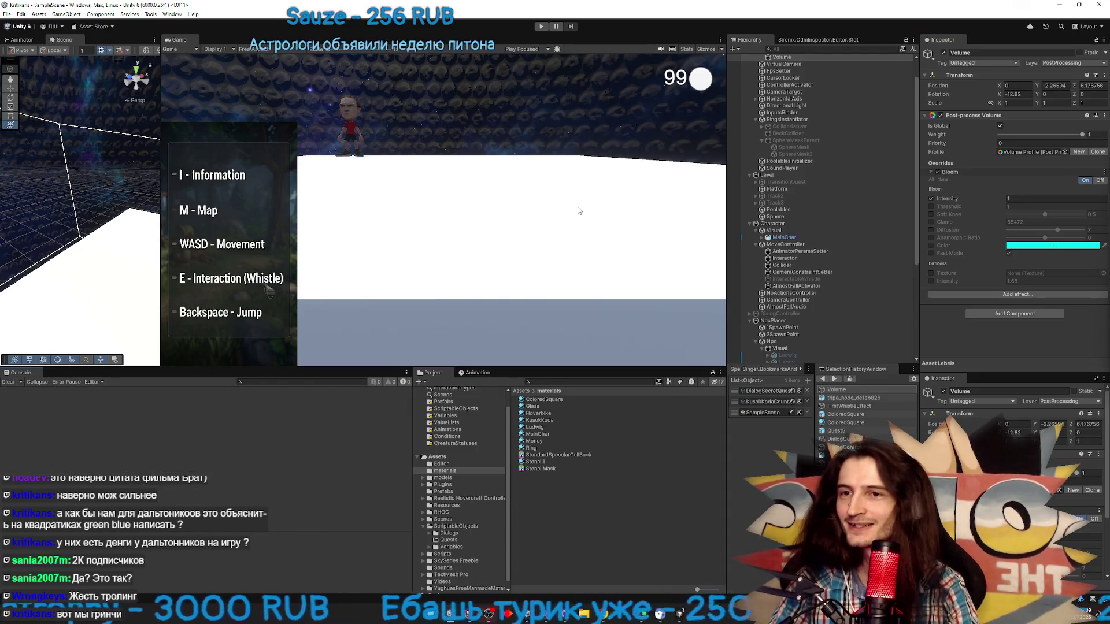
pyautogui.hotkey('ctrl', 'p')
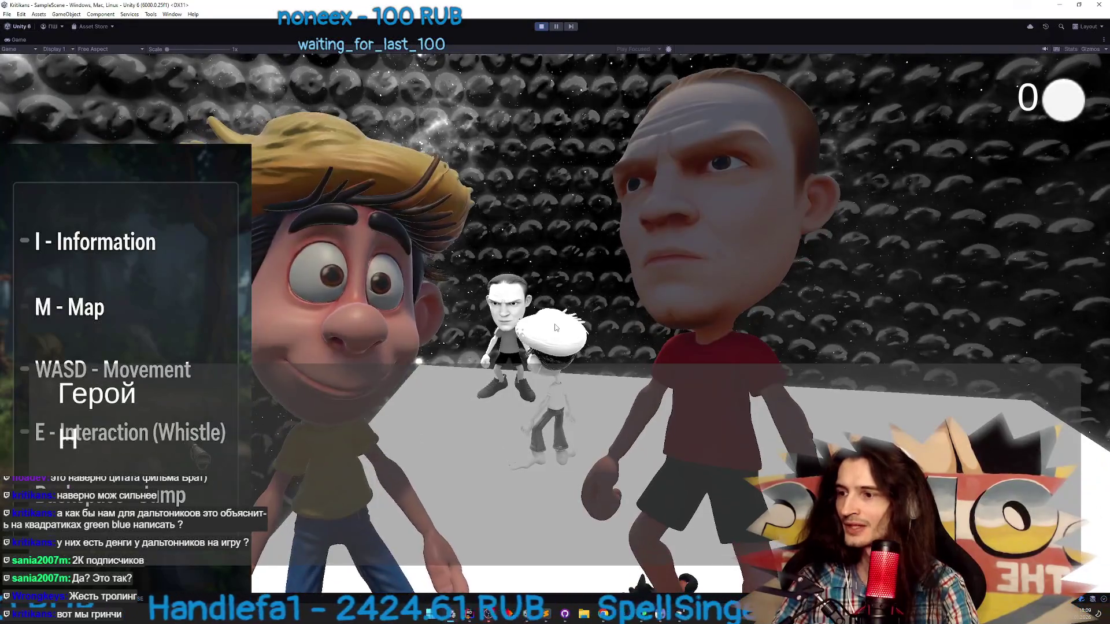
pyautogui.click(555, 328)
pyautogui.click(555, 328)
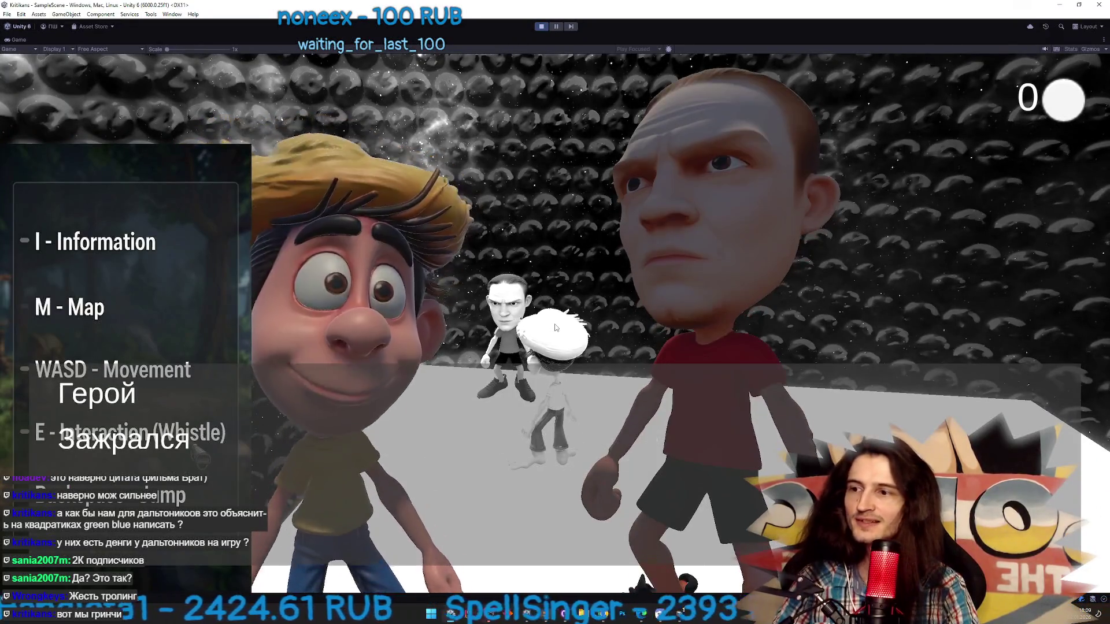
pyautogui.click(555, 328)
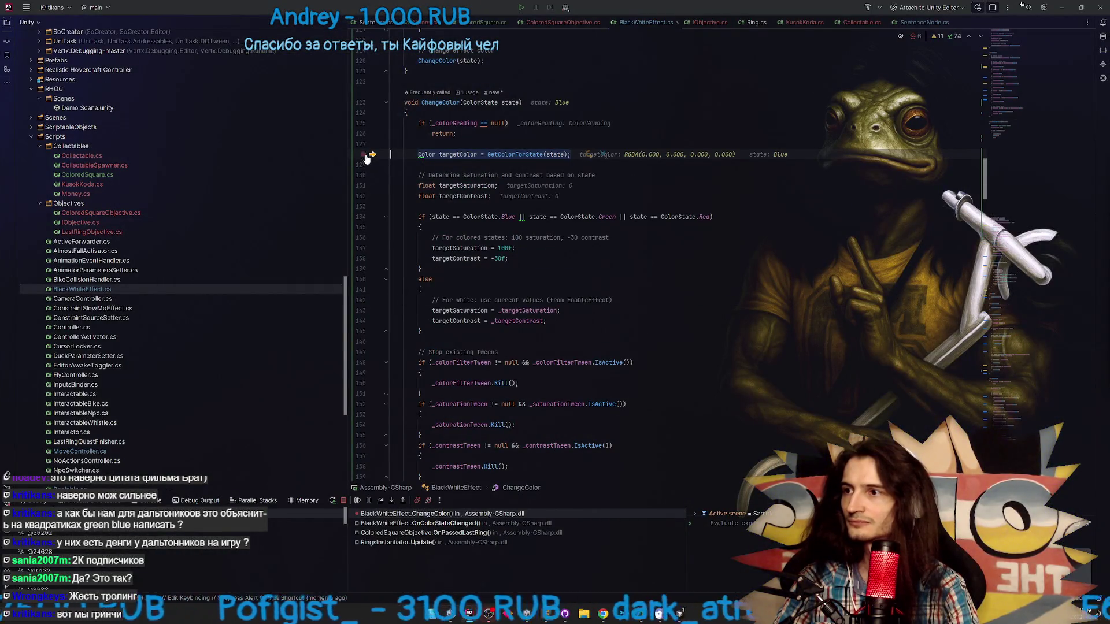
# Resume from the breakpoint, restore the editor layout and exit Play mode
pyautogui.press('F9')
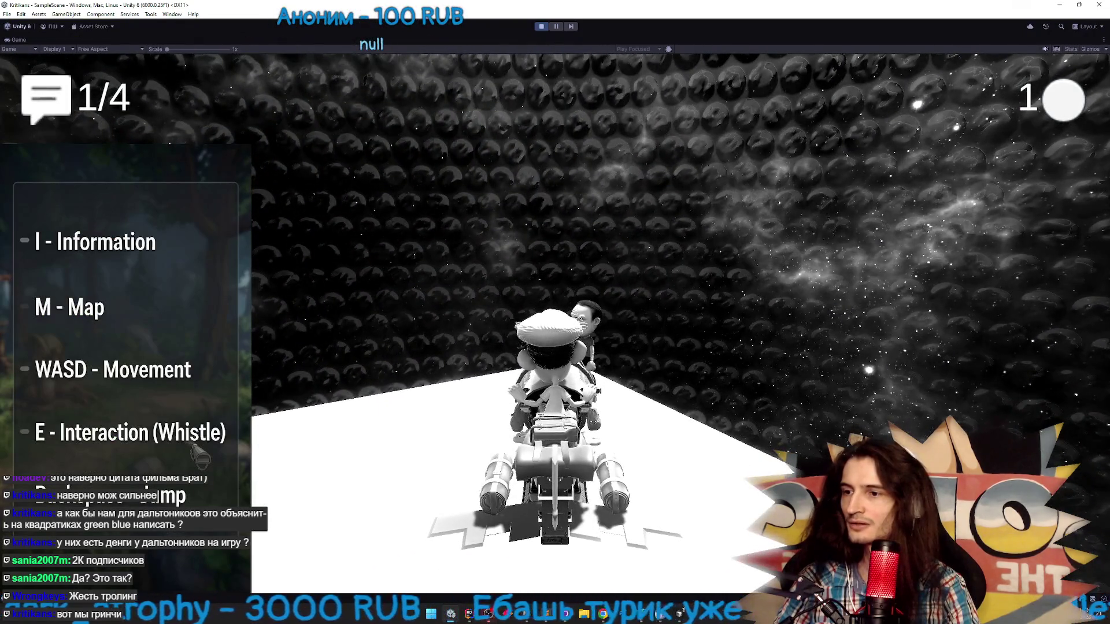
pyautogui.hotkey('shift', 'space')
pyautogui.press('super')
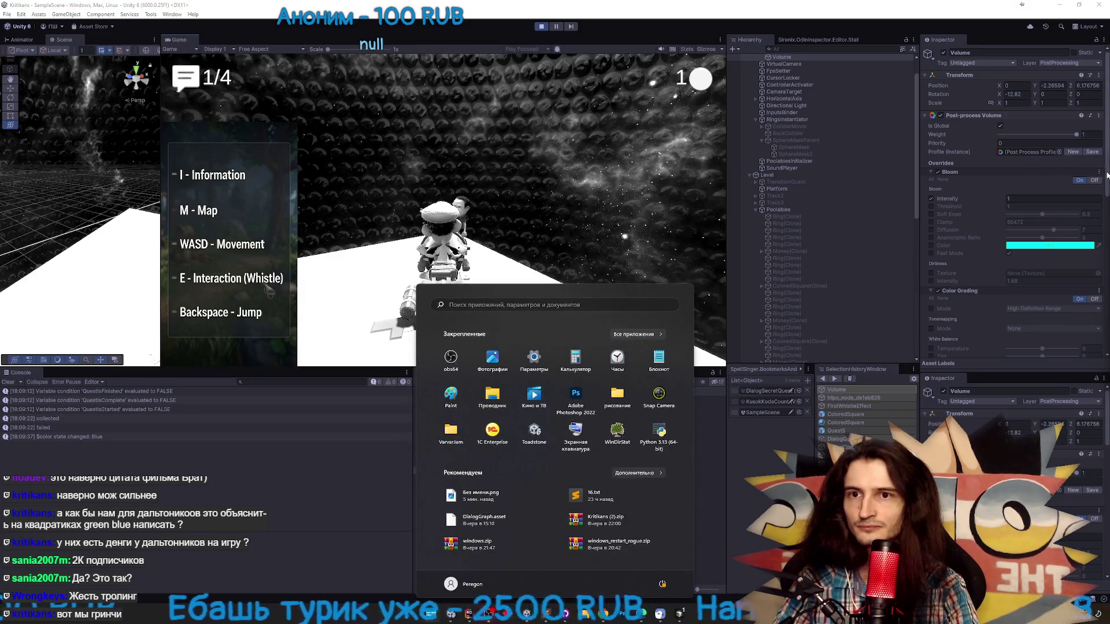
pyautogui.press('Escape')
pyautogui.scroll(-5, 1041, 202)
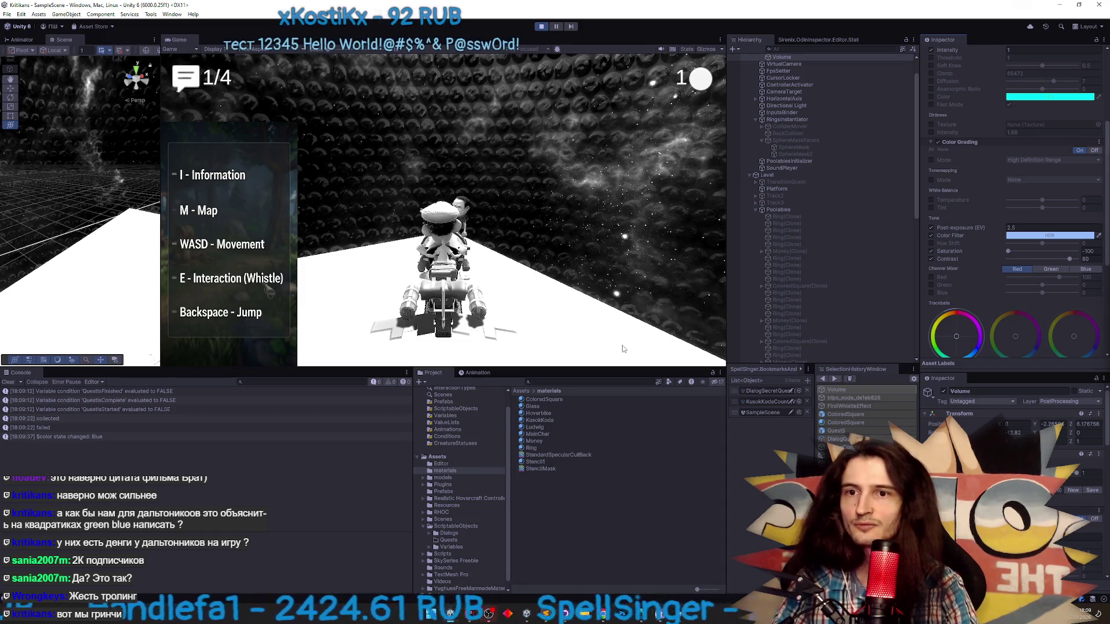
pyautogui.hotkey('ctrl', 'p')
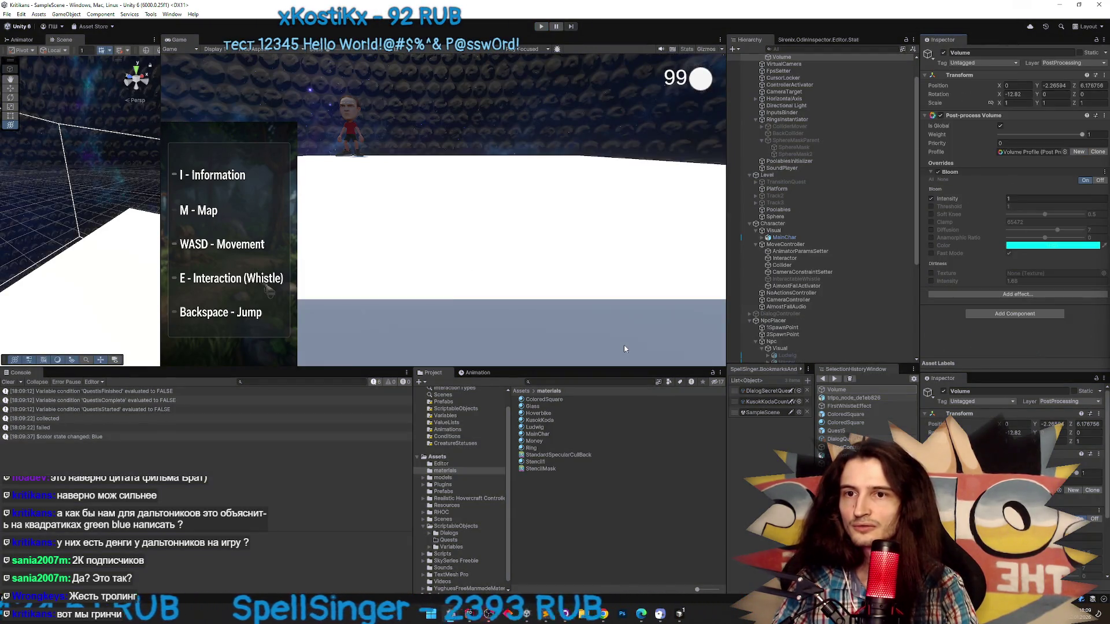
# Glance at Cursor, then back in Unity select the InteractableWhistle object
pyautogui.hotkey('alt', 'Tab')
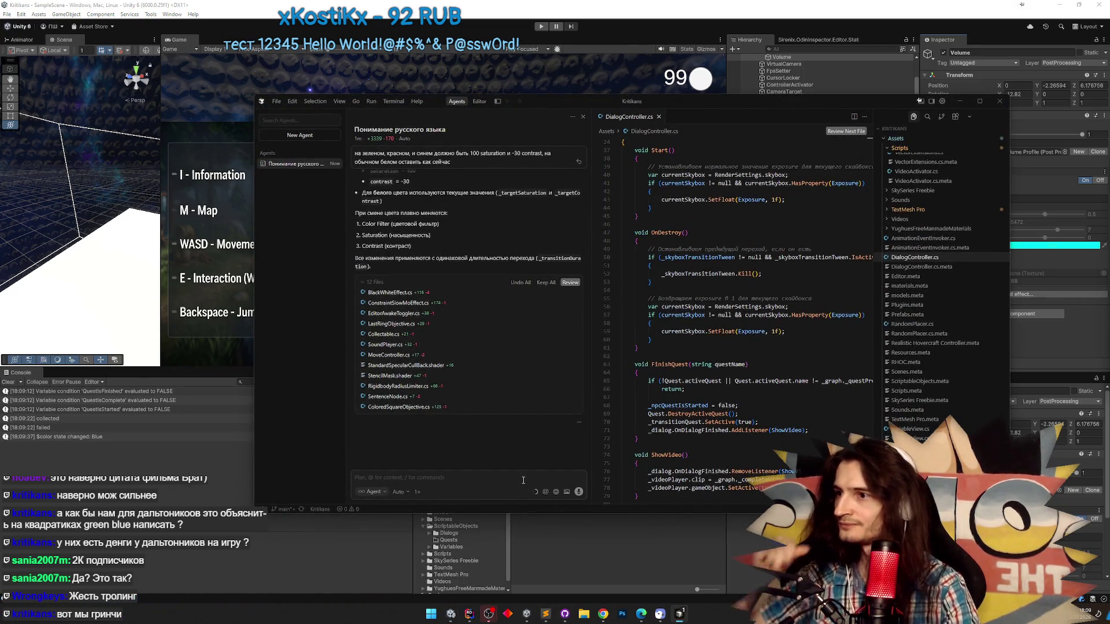
pyautogui.click(959, 101)
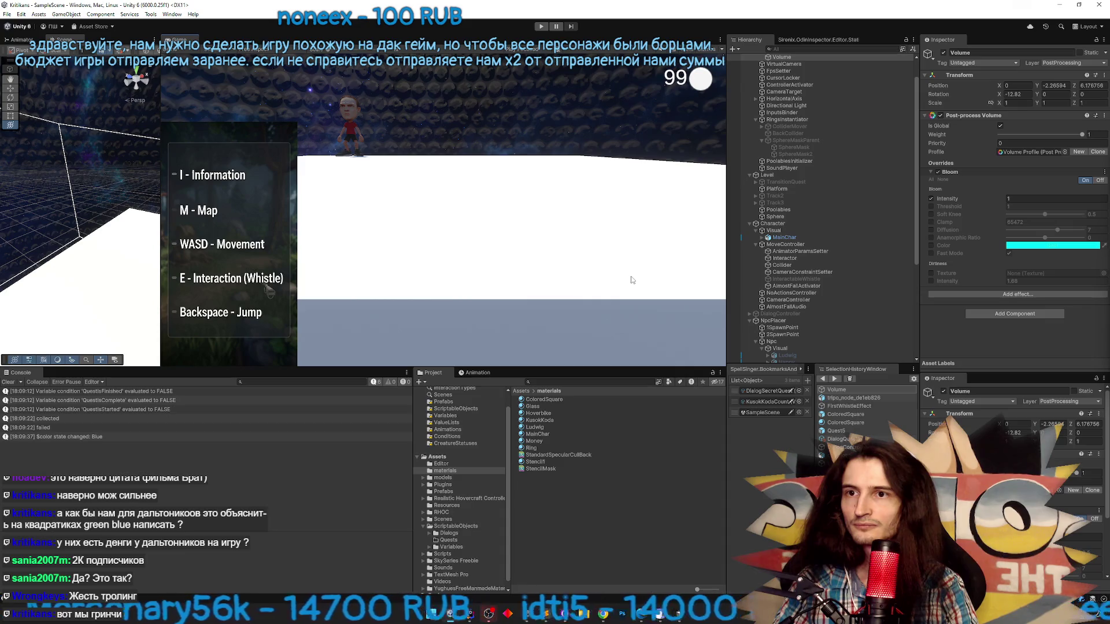
pyautogui.scroll(-5, 802, 271)
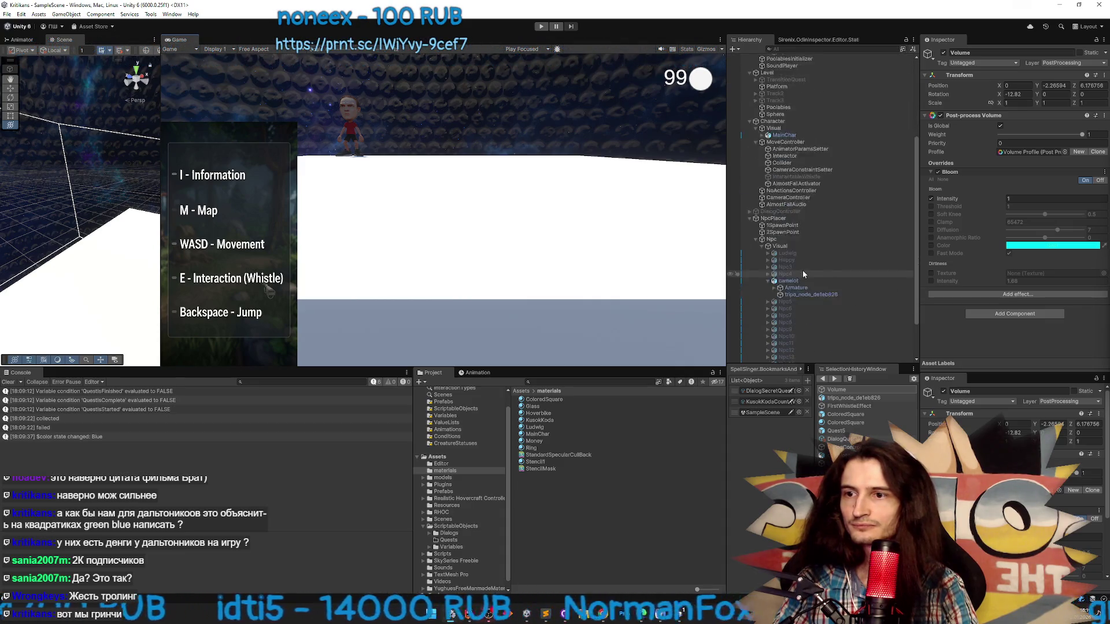
pyautogui.click(818, 152)
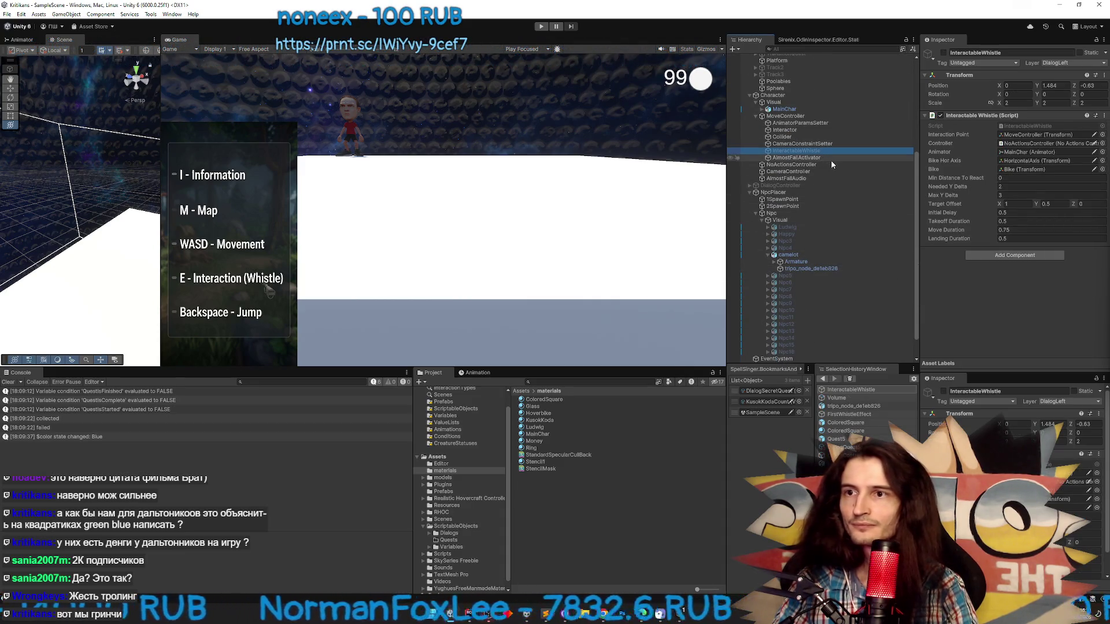
# Run and stop the game, then select tripo_node_de1eb826 and scroll to its Black White Effect
pyautogui.hotkey('ctrl', 'p')
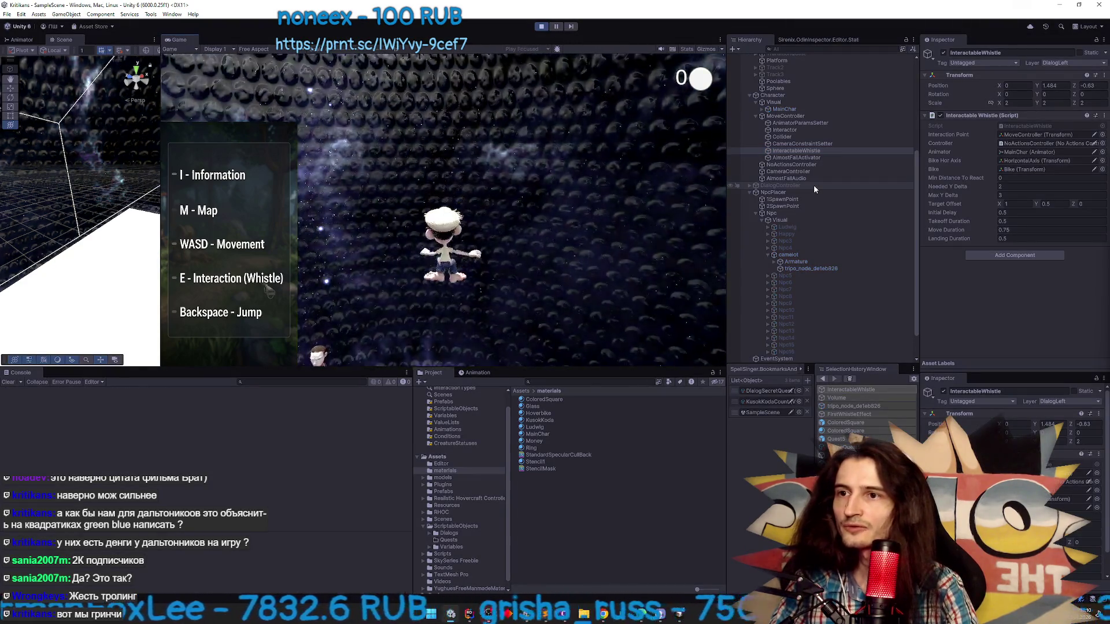
pyautogui.scroll(-1, 838, 231)
pyautogui.hotkey('ctrl', 'p')
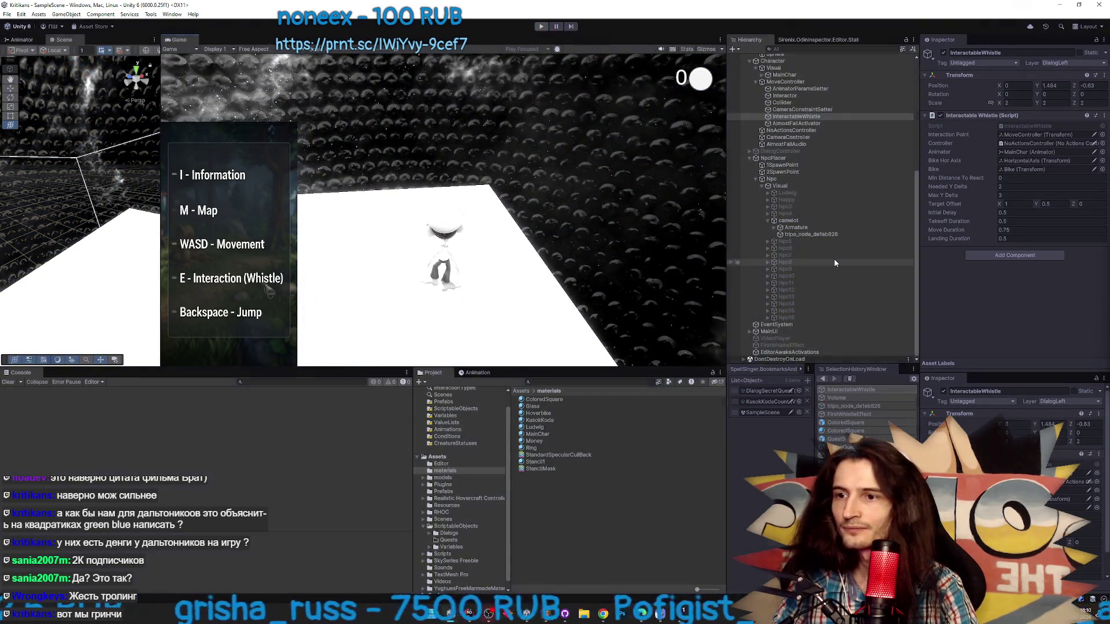
pyautogui.click(818, 242)
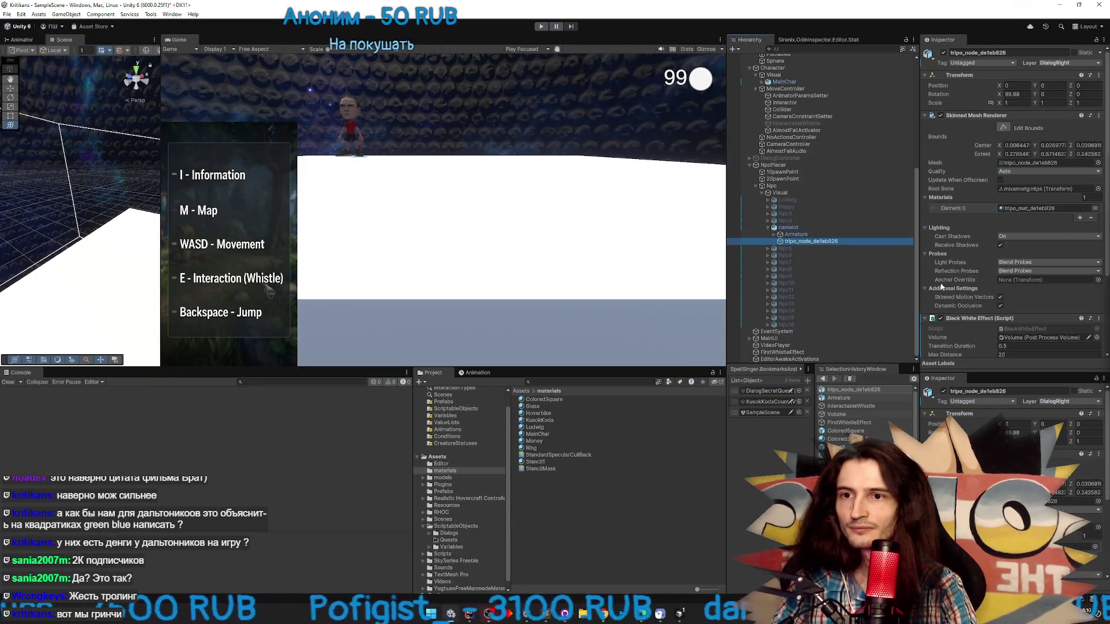
pyautogui.scroll(-3, 1100, 340)
pyautogui.scroll(-2, 1099, 340)
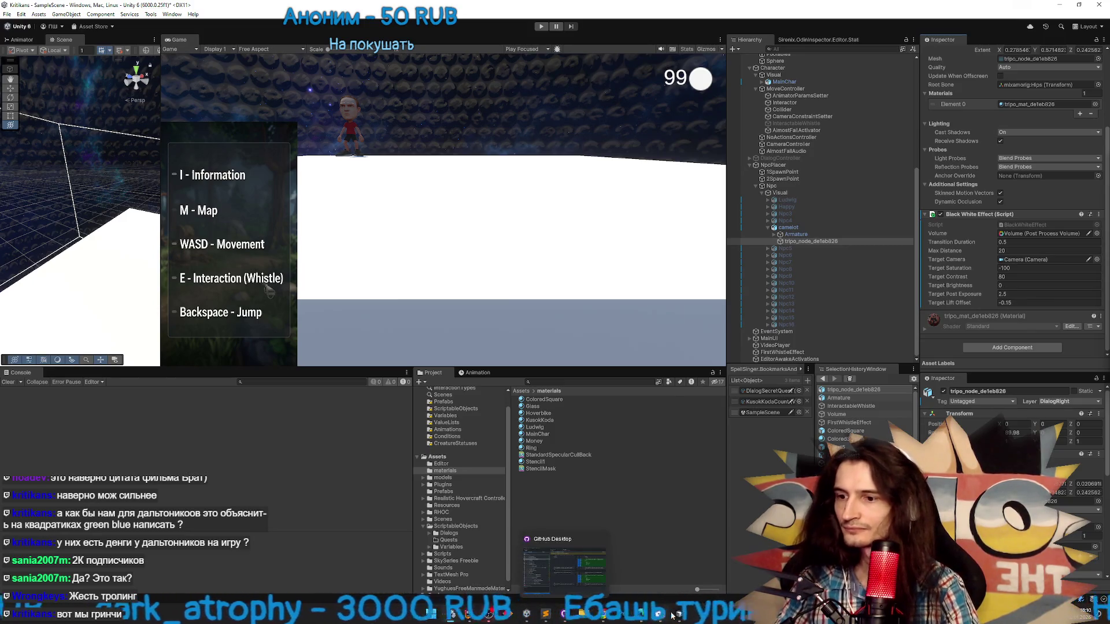
pyautogui.click(566, 615)
# Ask the agent to add an Odin button to the black-and-white effect that applies a chosen colour state
pyautogui.write('д')
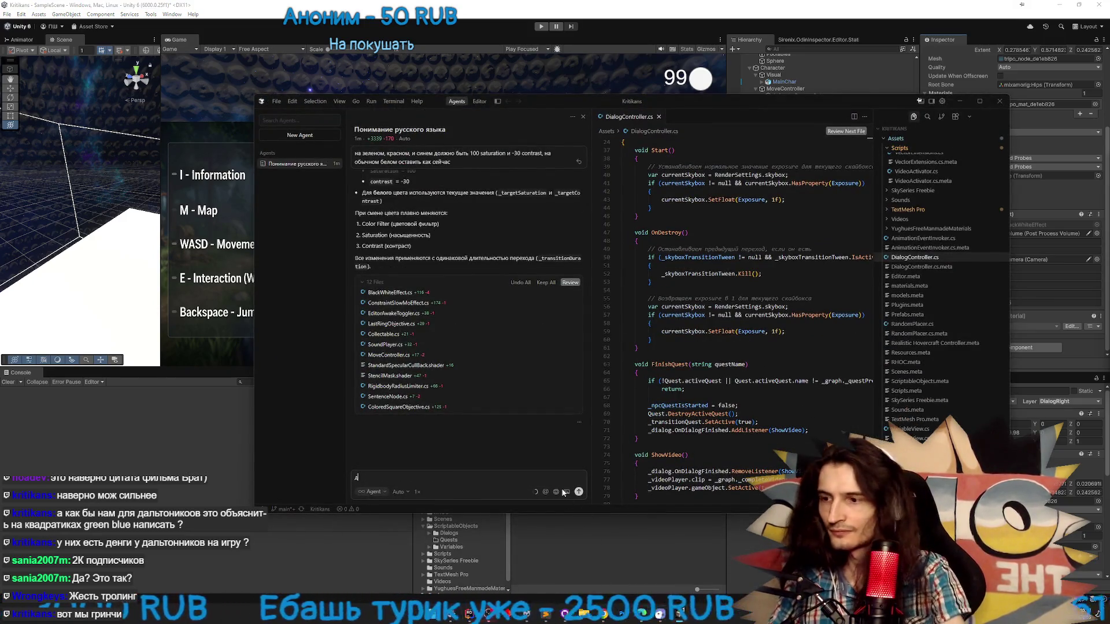
pyautogui.write('обавь од')
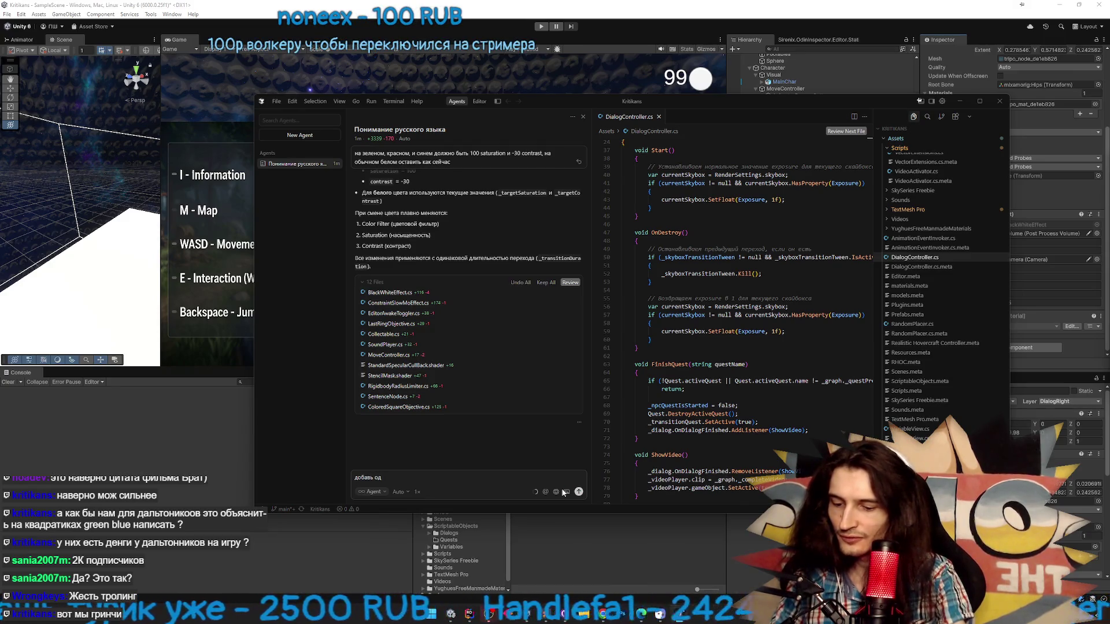
pyautogui.write('инаковую к')
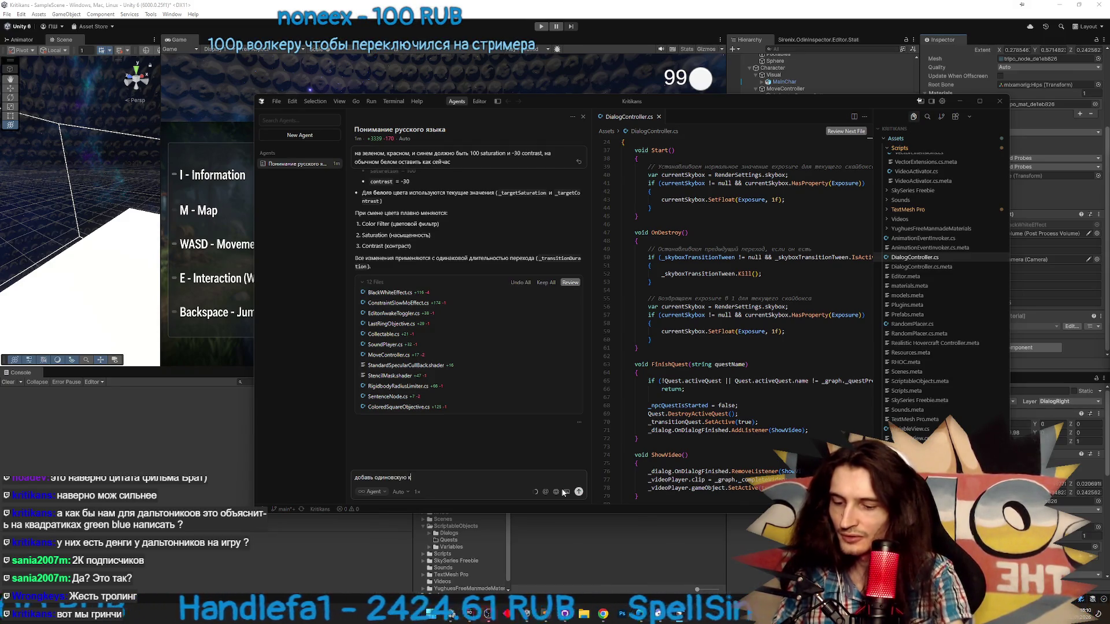
pyautogui.write('нопку на чернобел')
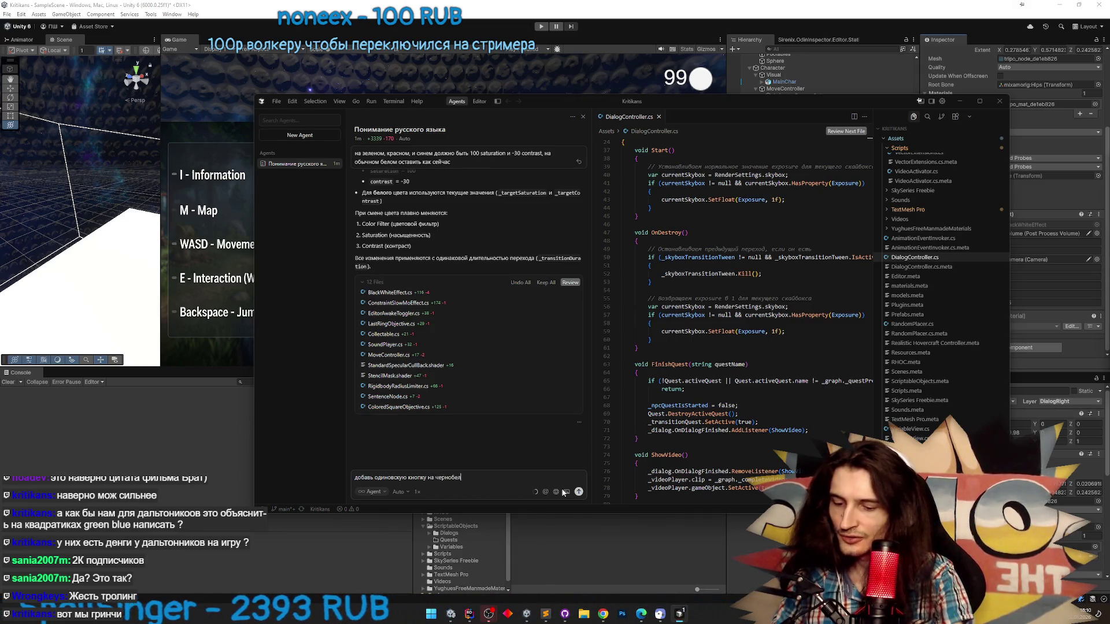
pyautogui.write('ый эффект, чтобы можно было самому')
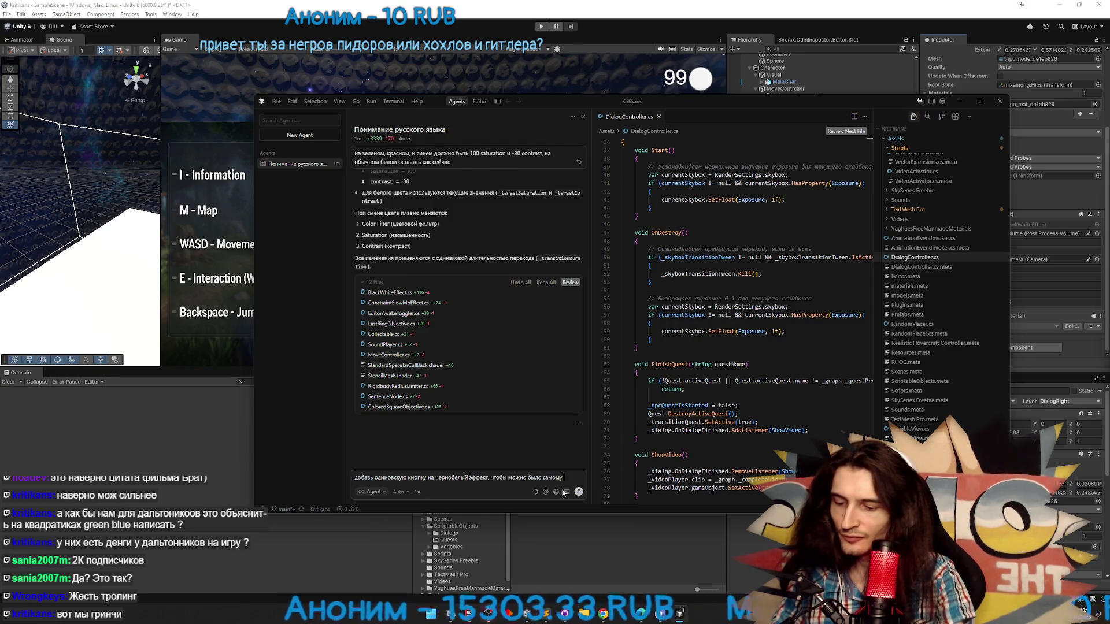
pyautogui.write('рать стейт цвета из енама и нажать ее, что')
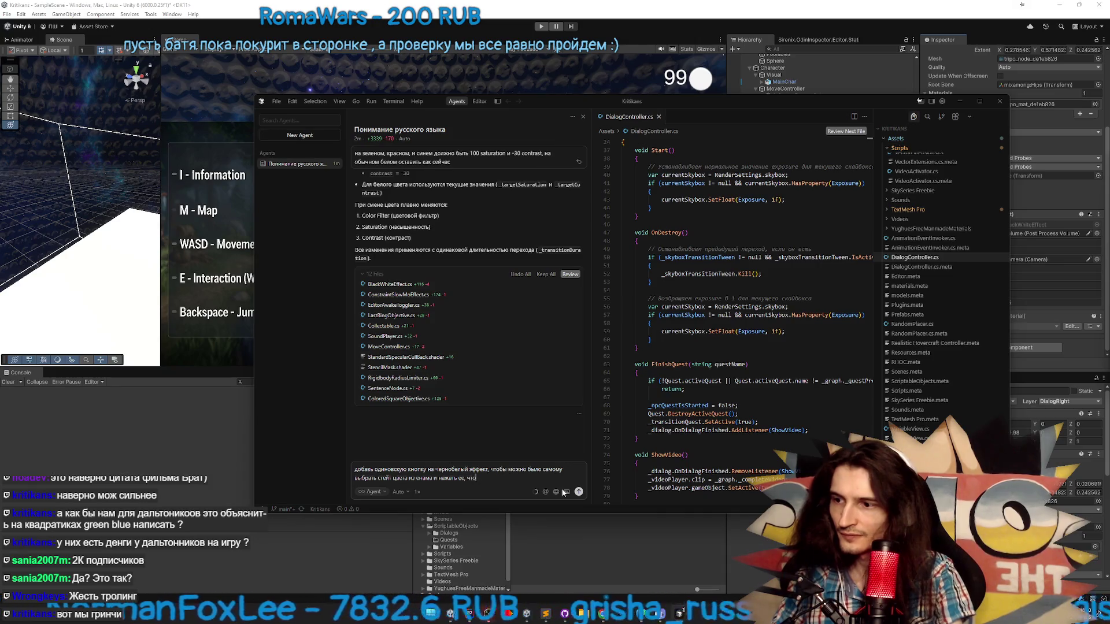
pyautogui.write('бы сработал эффект')
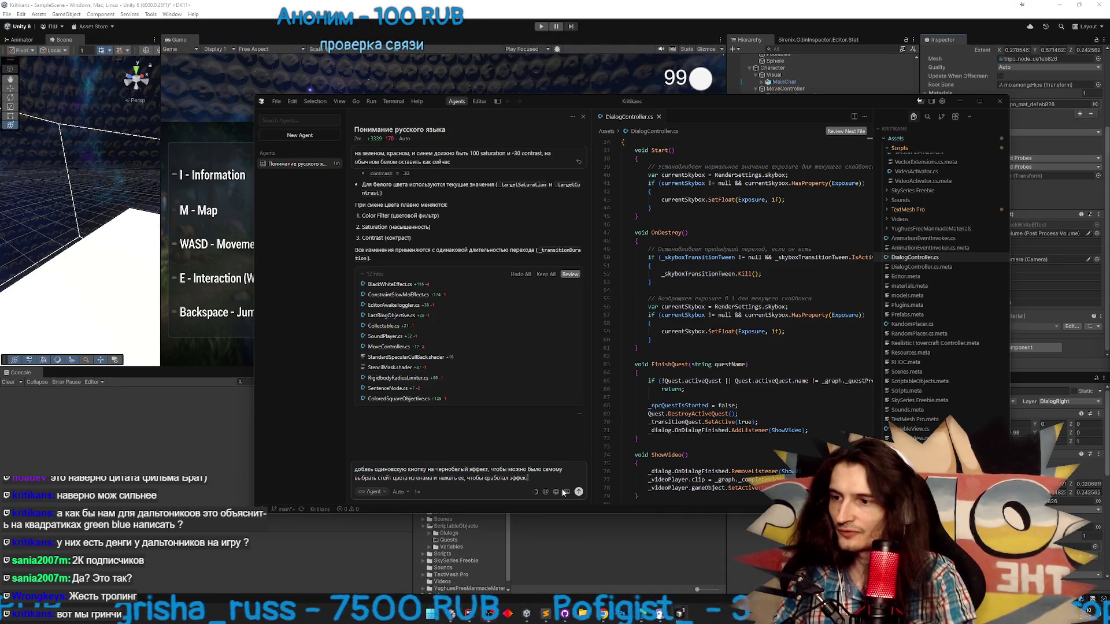
pyautogui.press('Return')
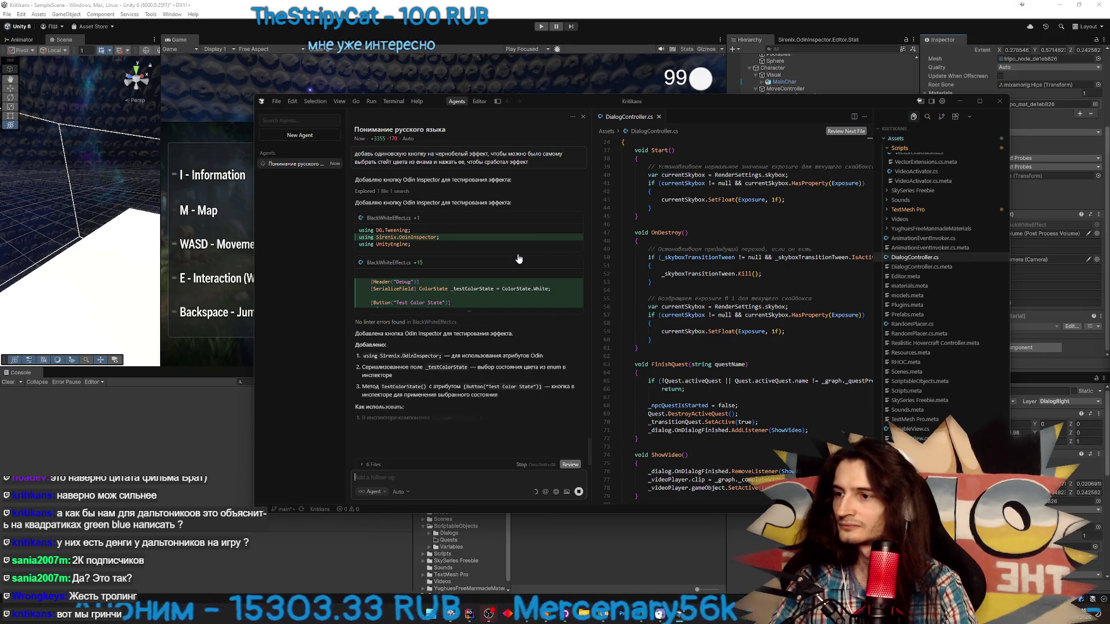
# Tell the agent to drop the separate state field and have the button draw the method's parameters
pyautogui.write('Аля этого')
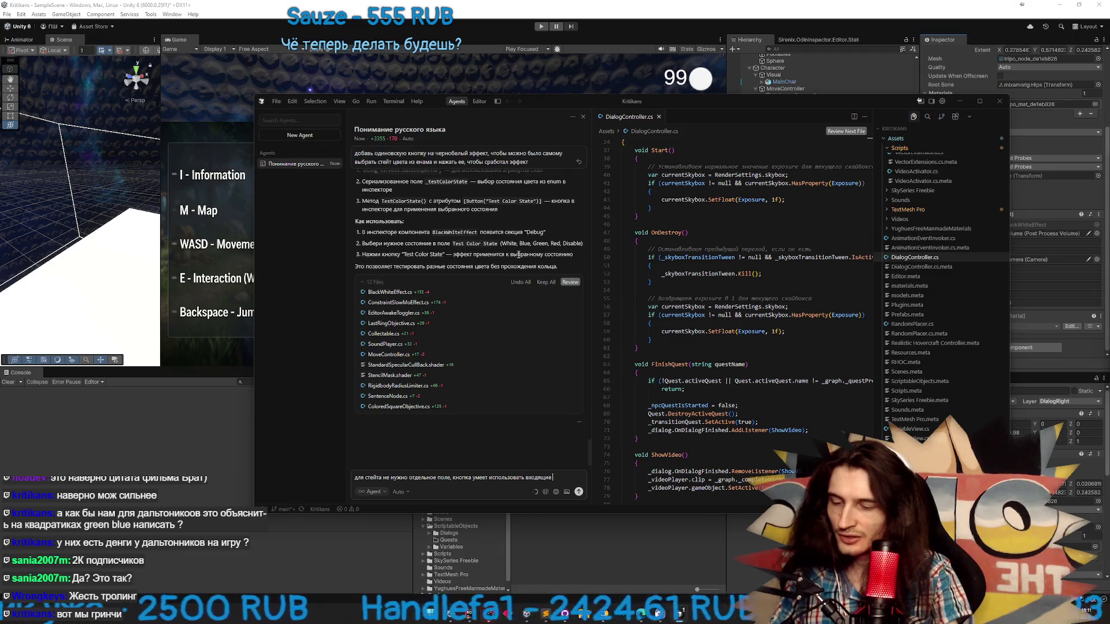
pyautogui.write('дл')
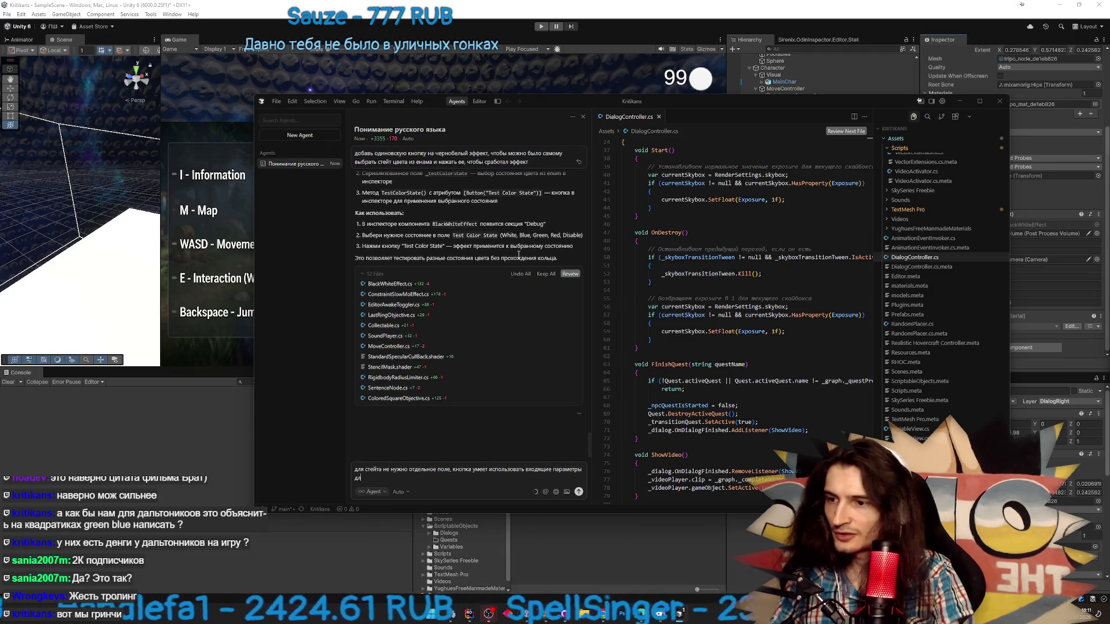
pyautogui.press('BackSpace')
pyautogui.press('BackSpace')
pyautogui.press('BackSpace')
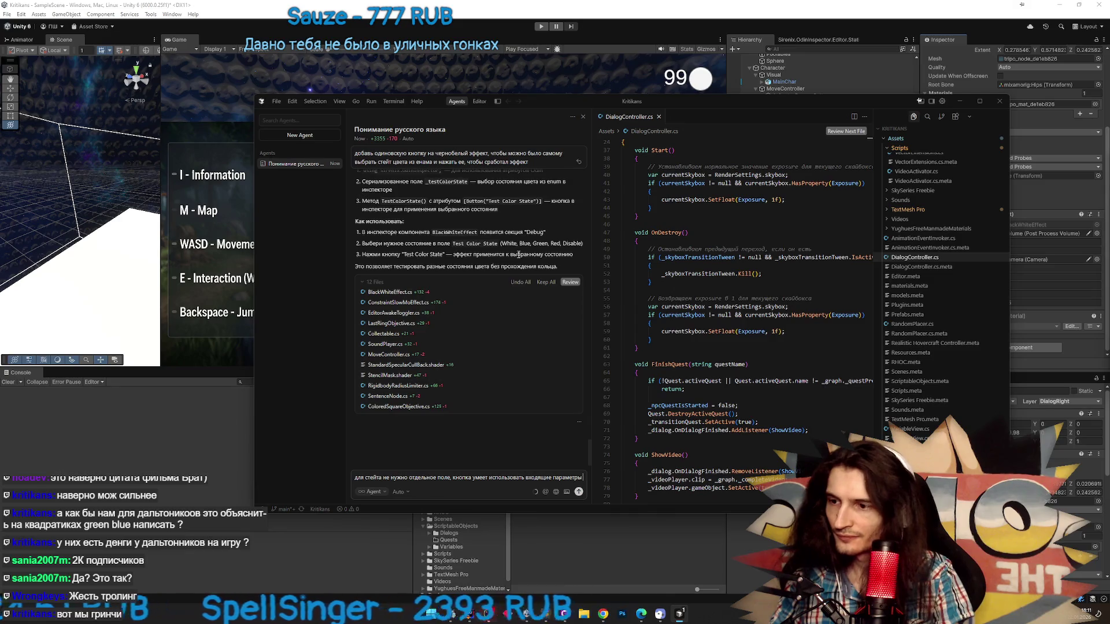
pyautogui.write('сама, и отрисов')
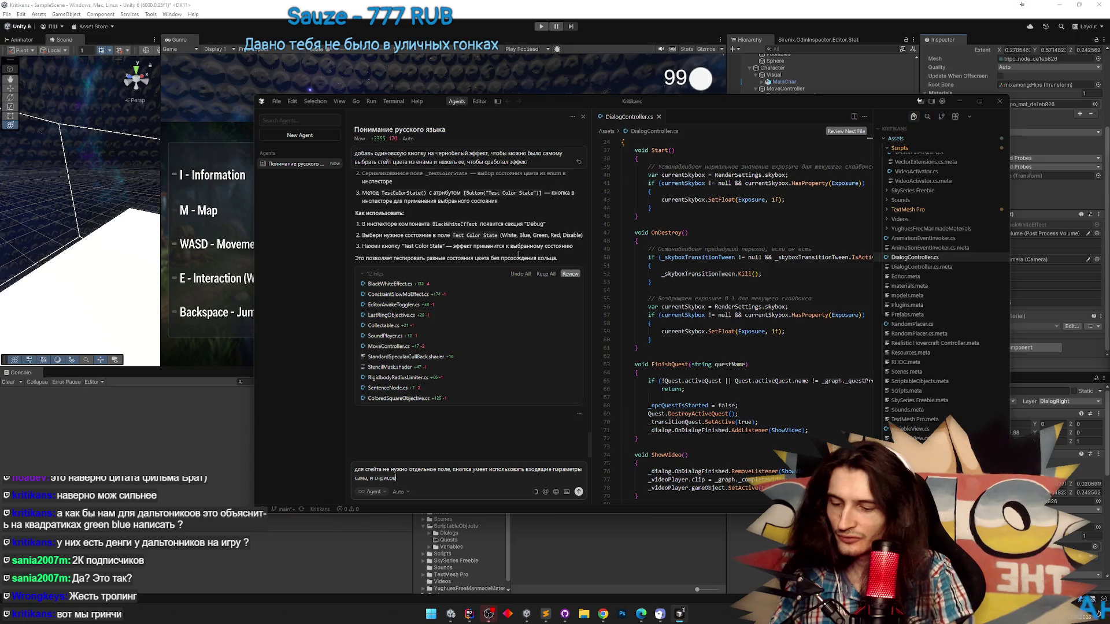
pyautogui.write('ывать их')
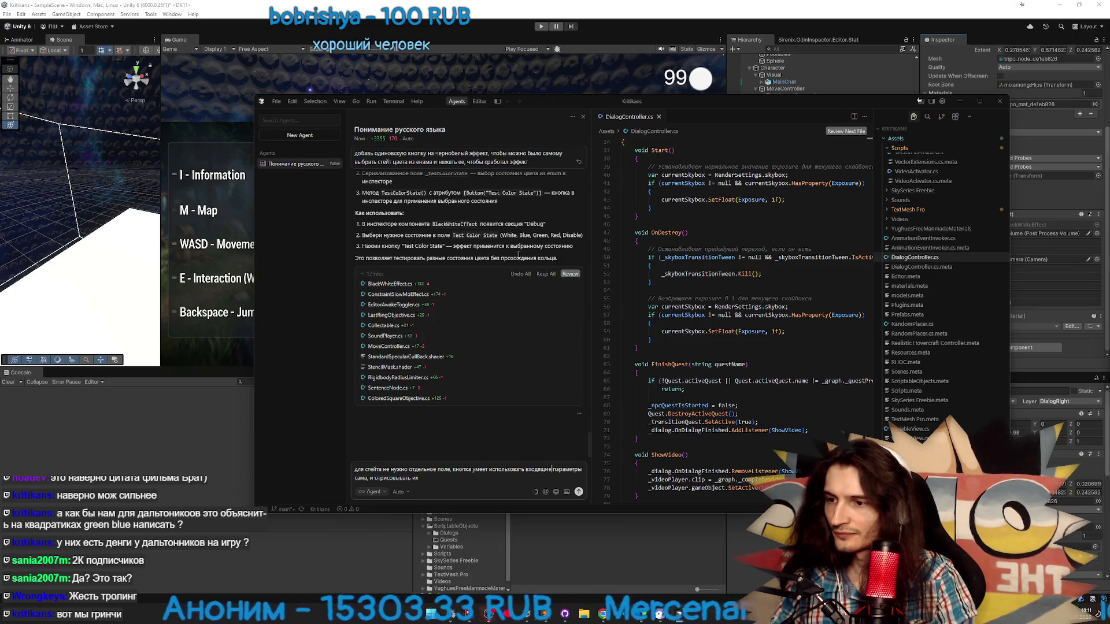
pyautogui.write('в метод')
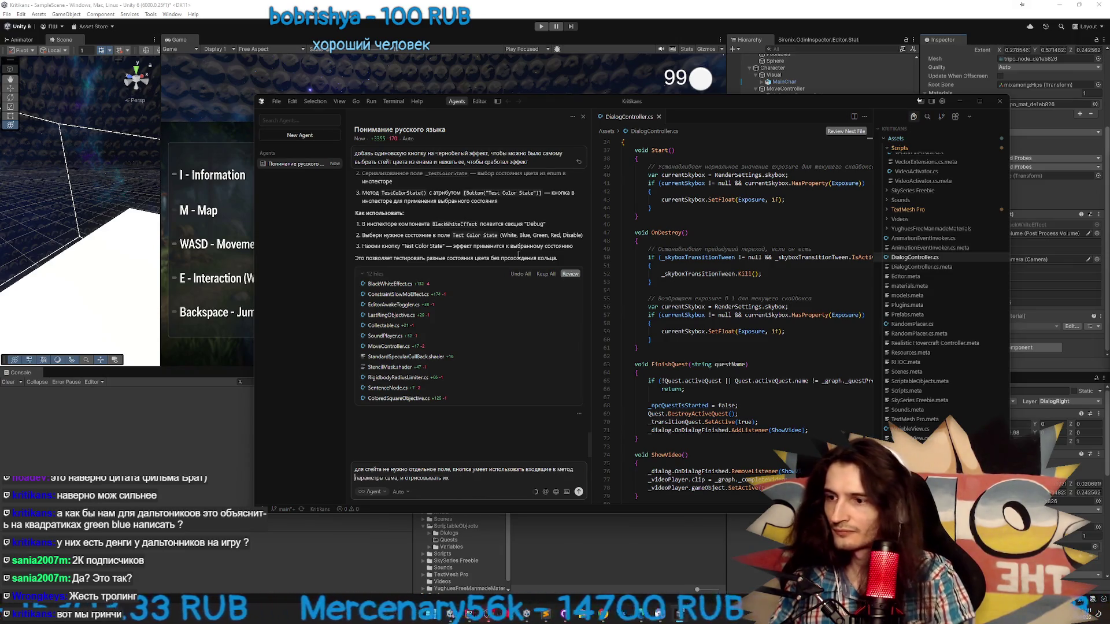
pyautogui.press('Return')
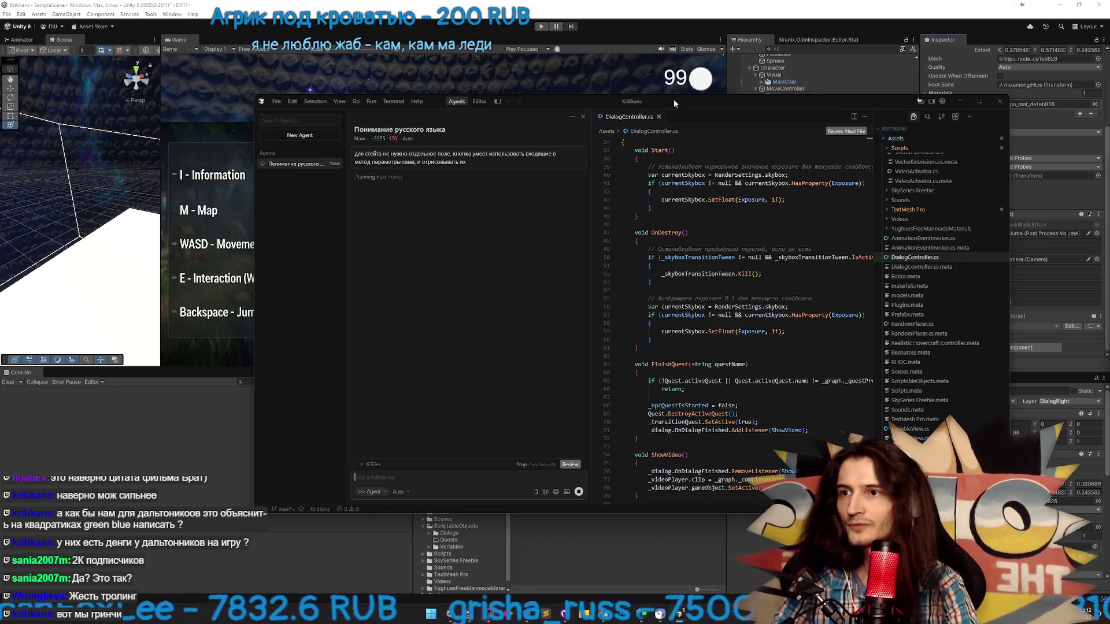
# Wait for the agent to remove the test state field, then minimize Cursor so Unity recompiles
pyautogui.moveTo(674, 99); pyautogui.dragTo(547, 89)
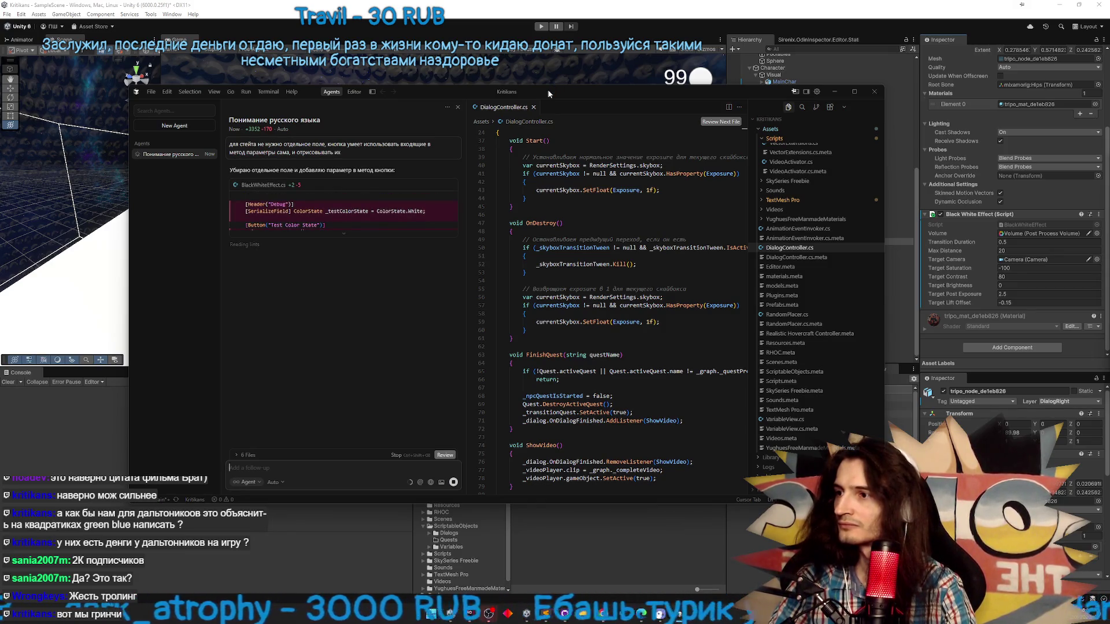
pyautogui.click(831, 92)
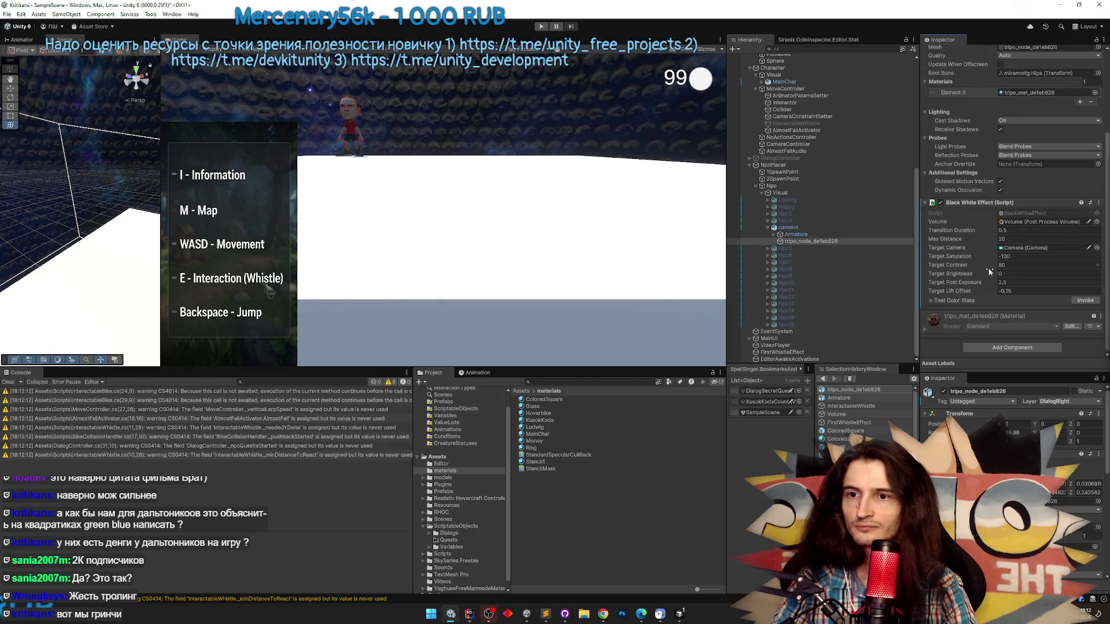
# In Play mode, apply the Disable and then the Blue colour state with the Test Color State button
pyautogui.click(967, 299)
pyautogui.hotkey('ctrl', 'p')
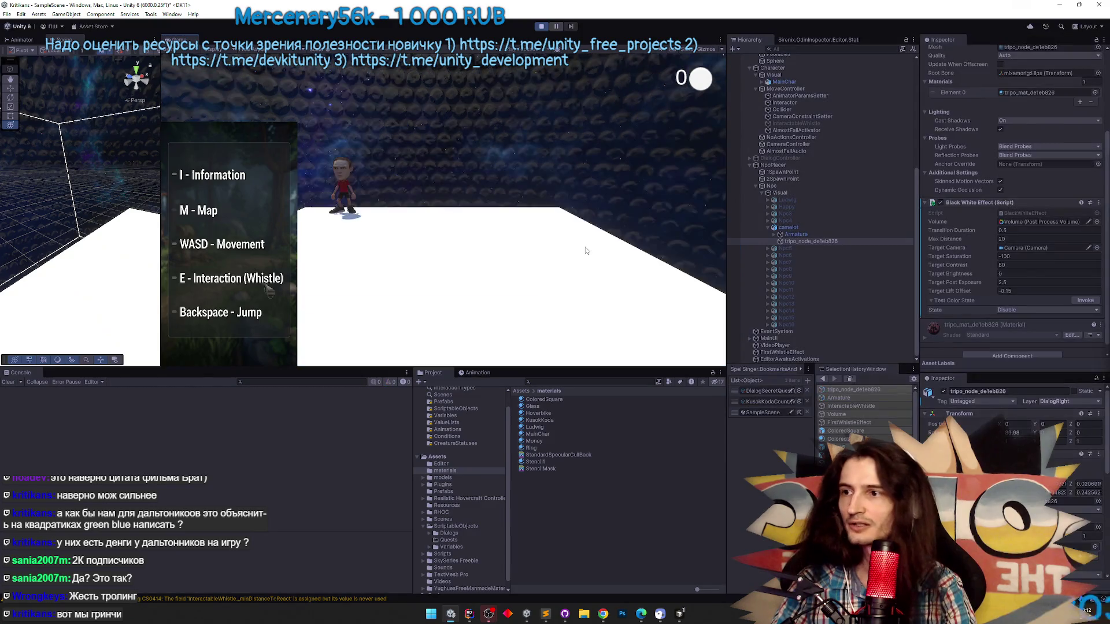
pyautogui.press('super')
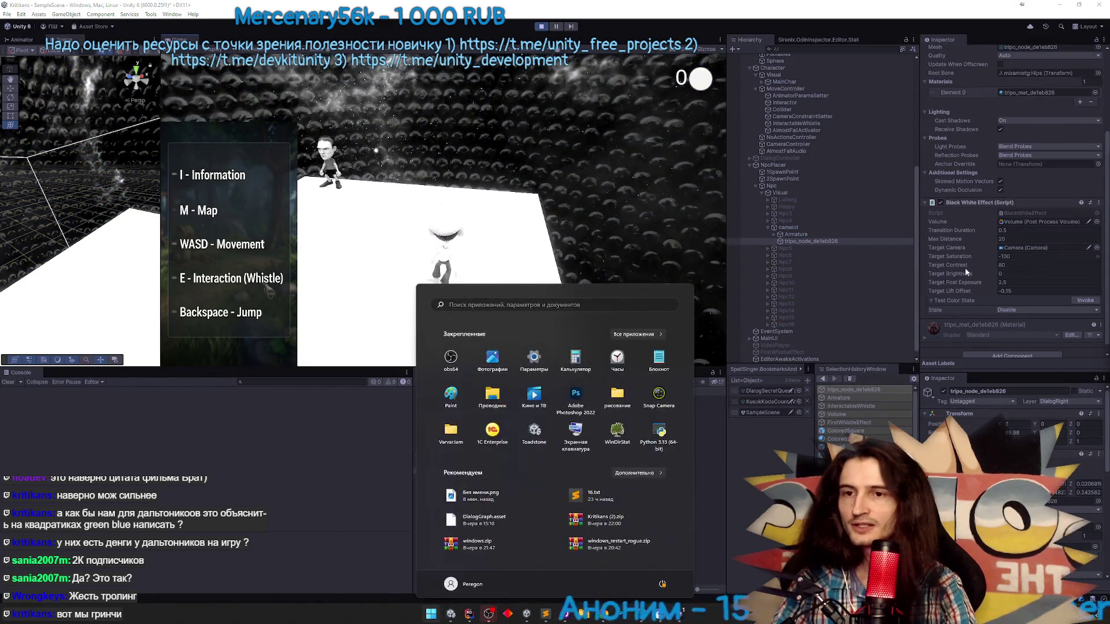
pyautogui.click(1076, 302)
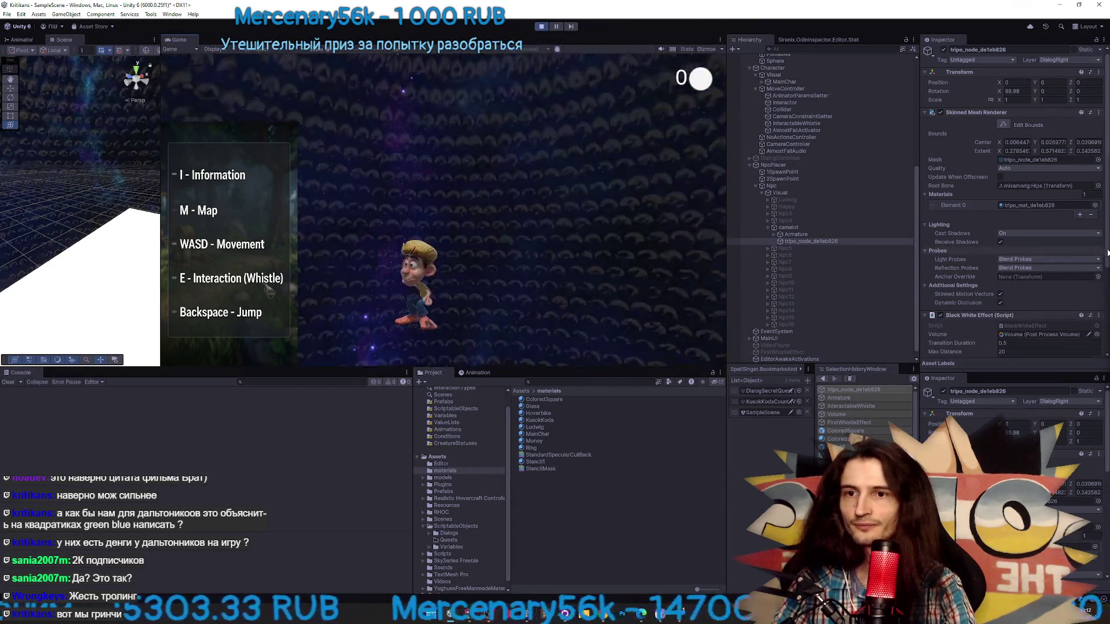
pyautogui.scroll(-4, 1027, 277)
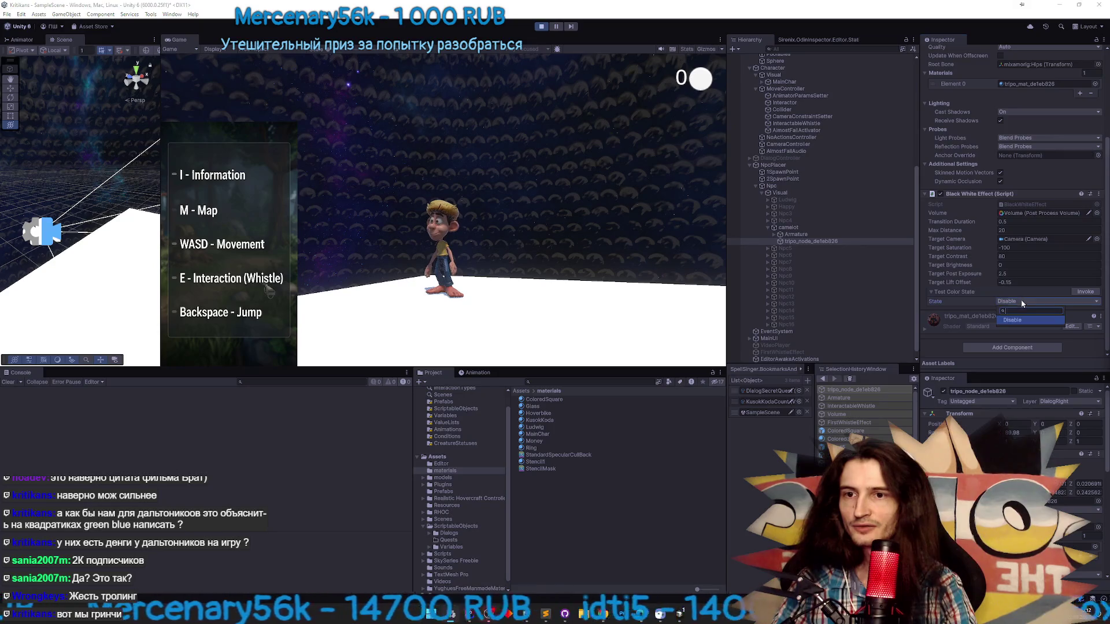
pyautogui.click(1020, 300)
pyautogui.click(1020, 321)
pyautogui.click(1077, 292)
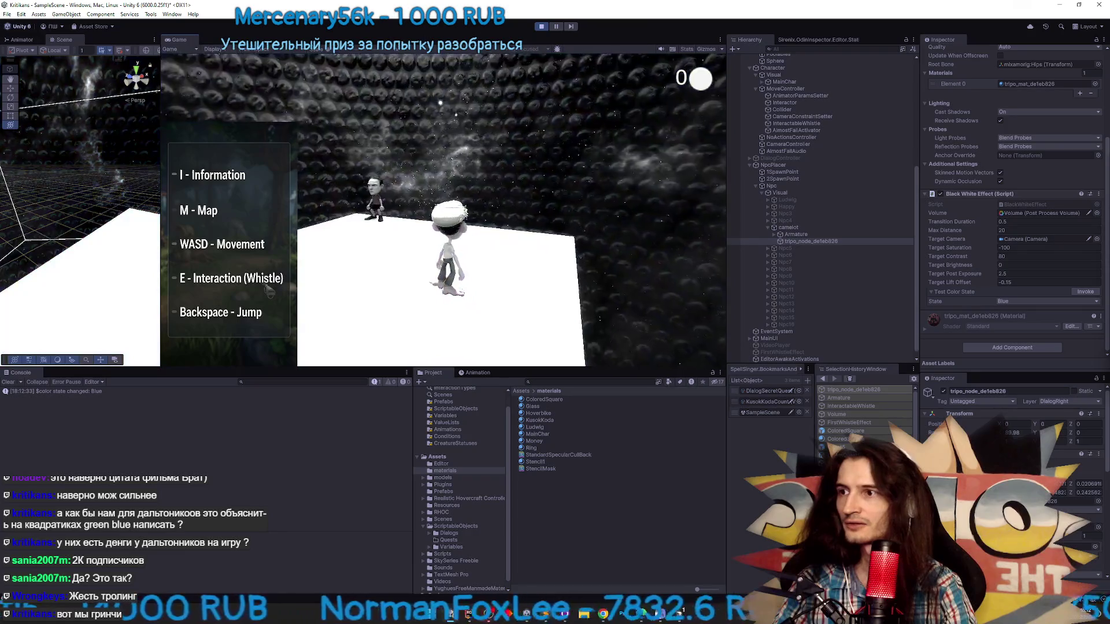
# Walk the character toward the NPC to check the blue tint, then stop Play mode
pyautogui.press('w')
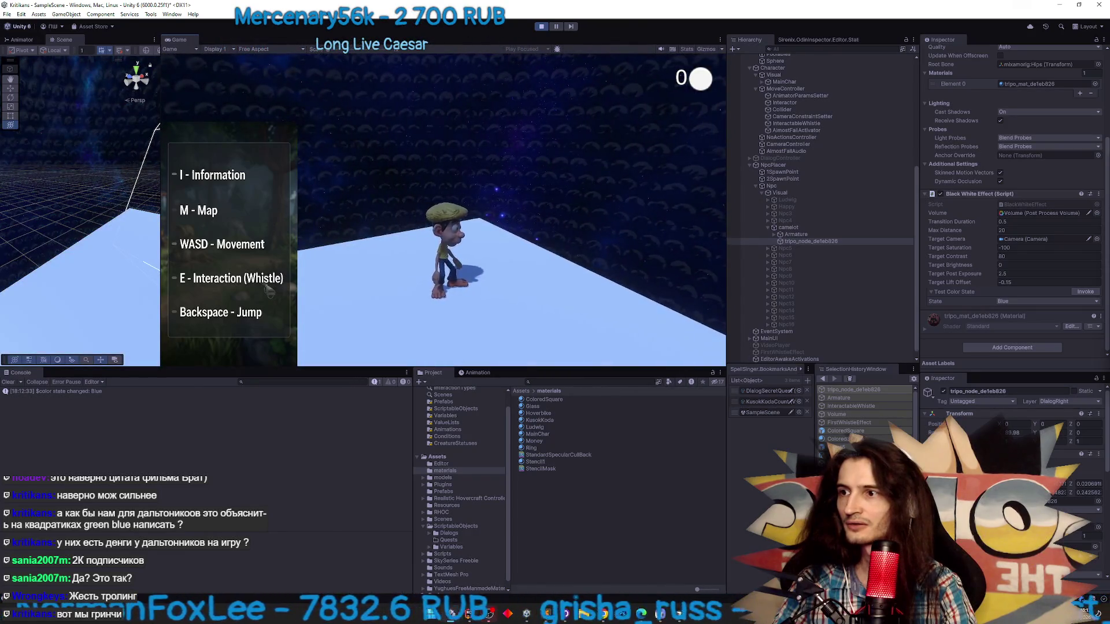
pyautogui.press('a')
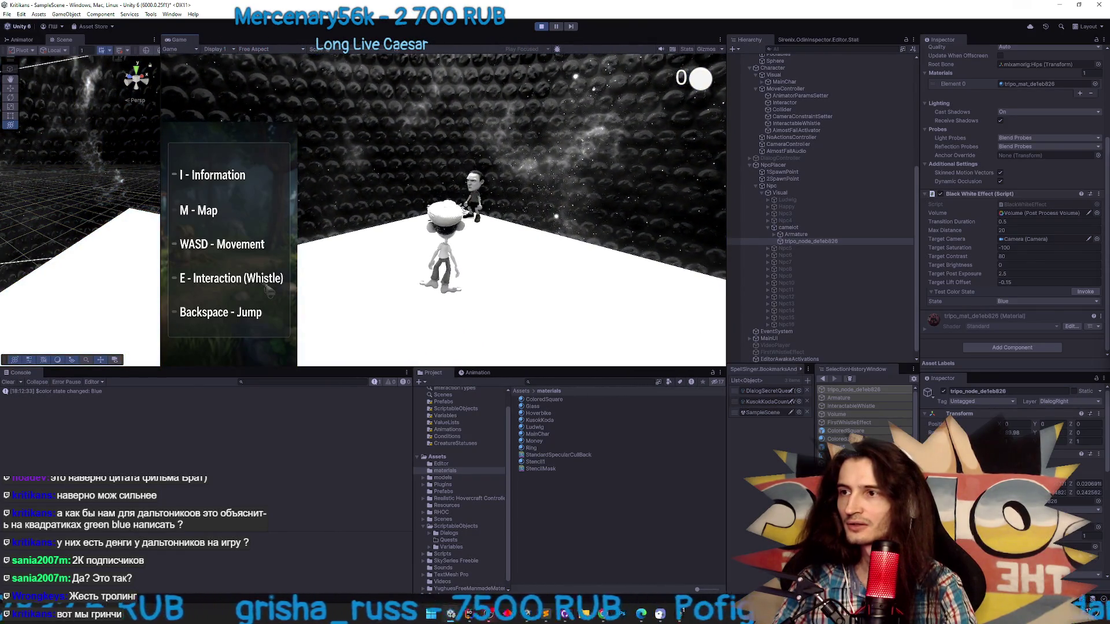
pyautogui.press('w')
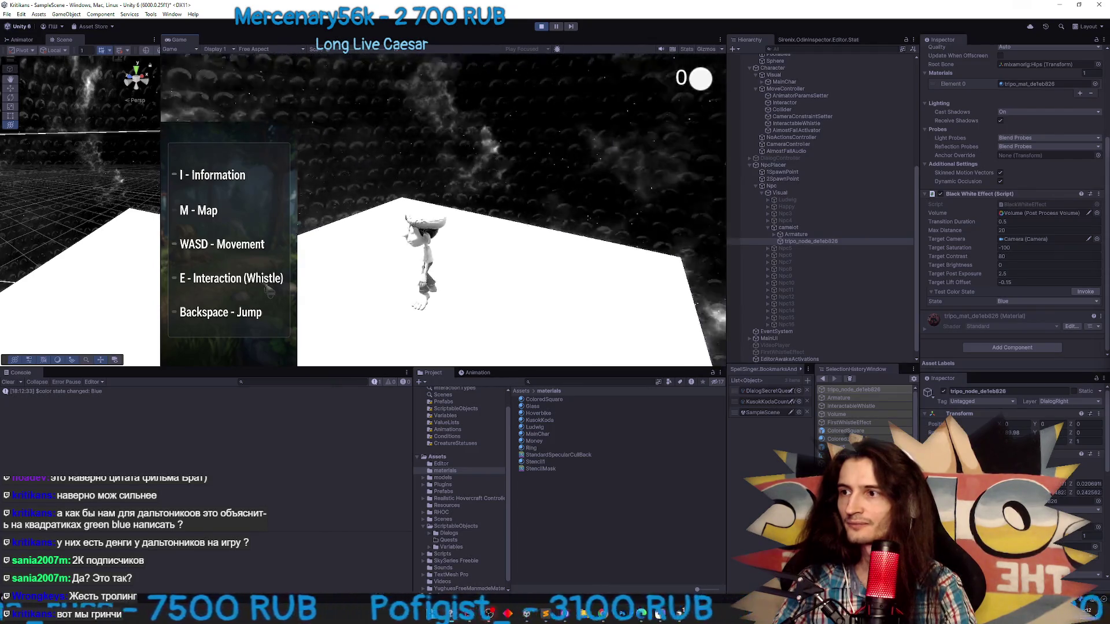
pyautogui.press('super')
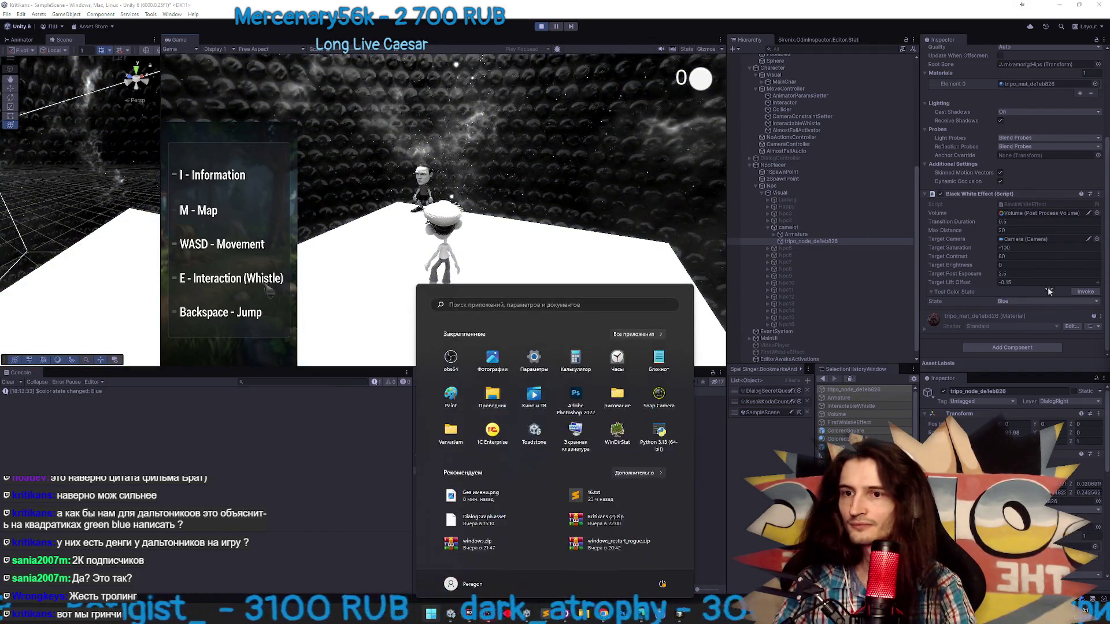
pyautogui.press('Escape')
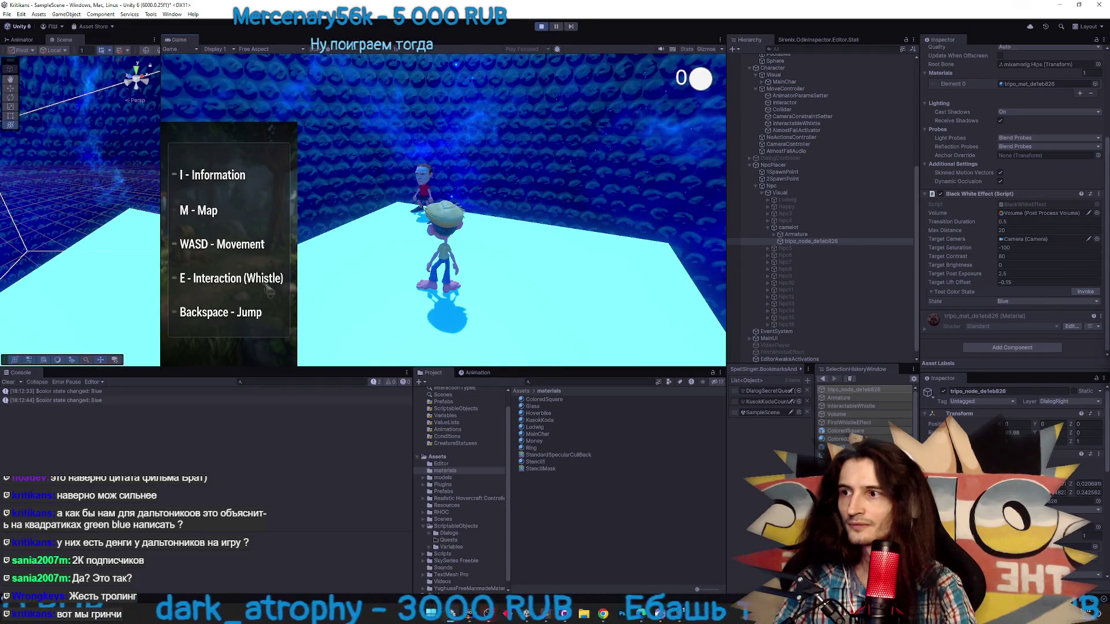
pyautogui.hotkey('ctrl', 'p')
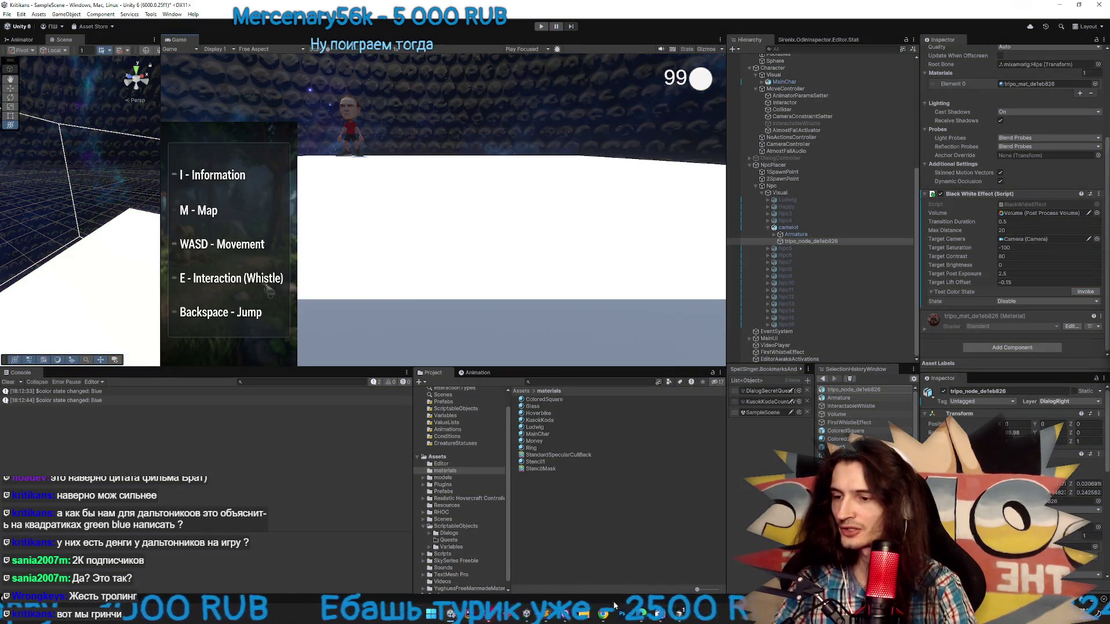
pyautogui.click(680, 615)
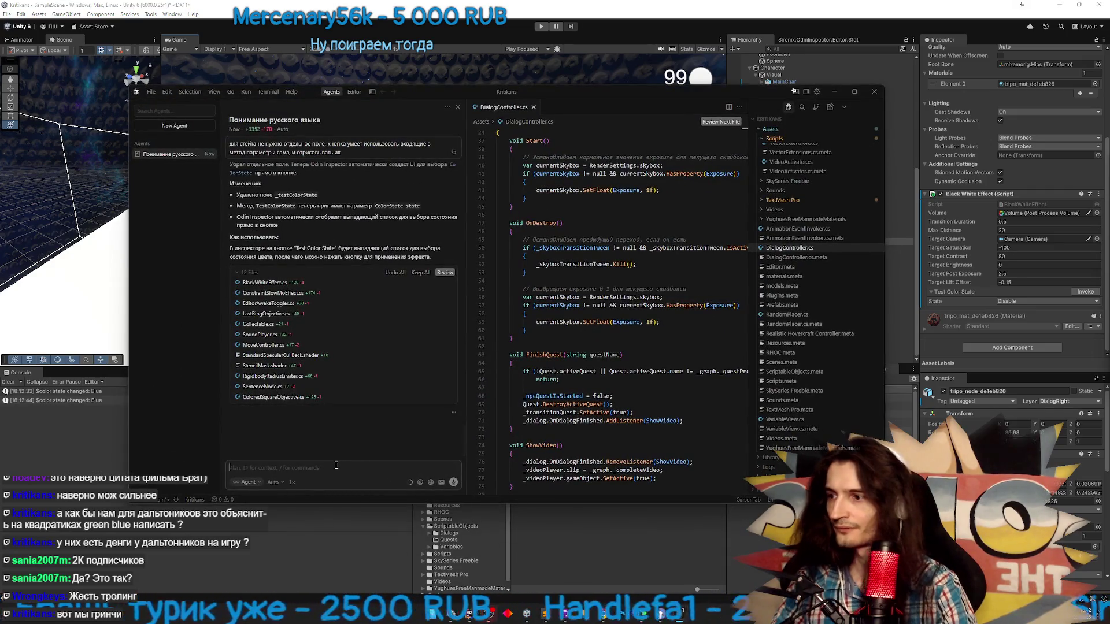
# Report that camera hover resets to black-and-white and ask the agent to respect the current colour state
pyautogui.write('з')
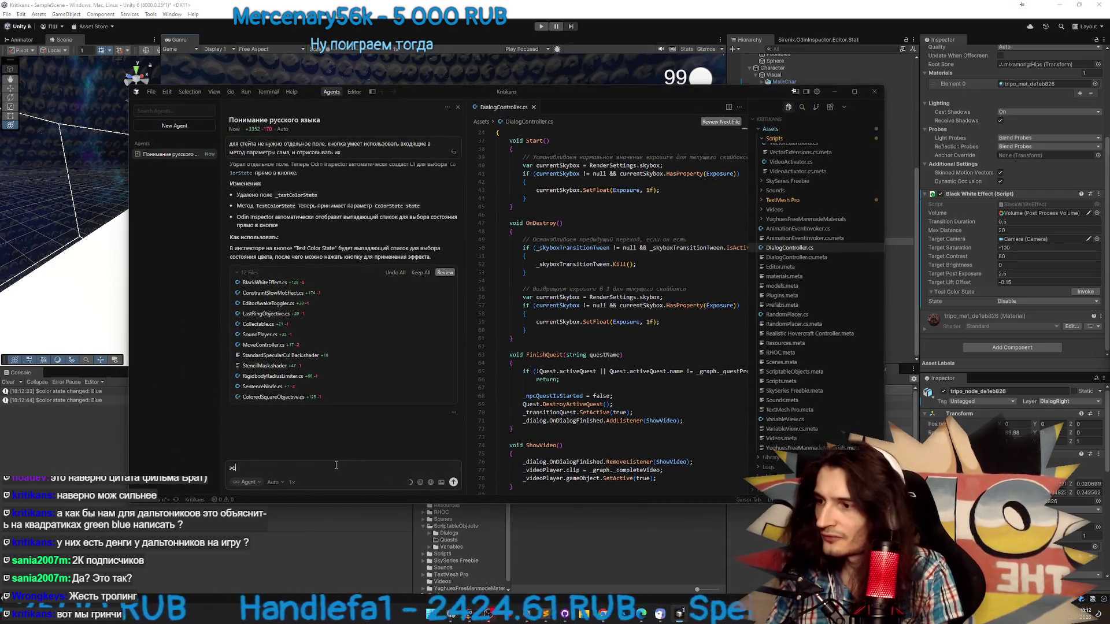
pyautogui.write('п')
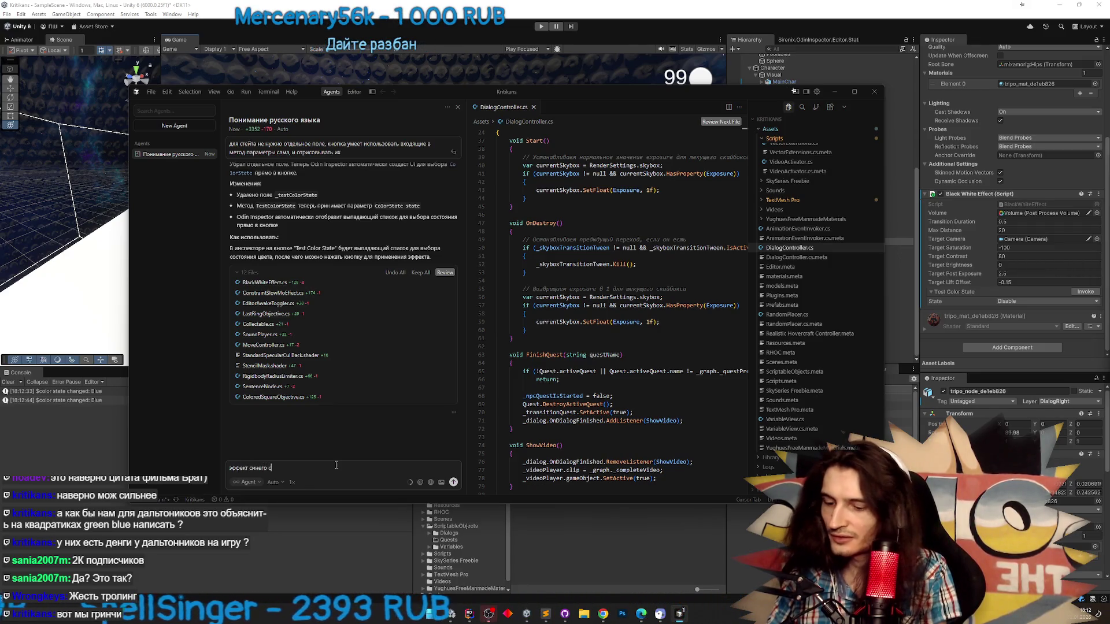
pyautogui.write('тывает при')
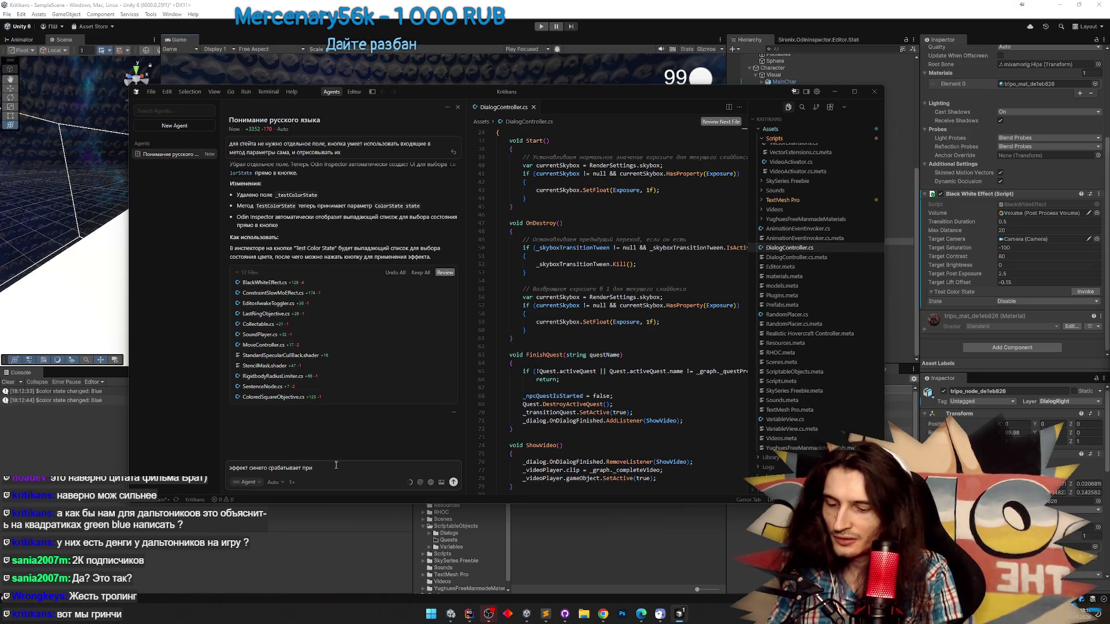
pyautogui.write(' активации, но при наведении камеры на об')
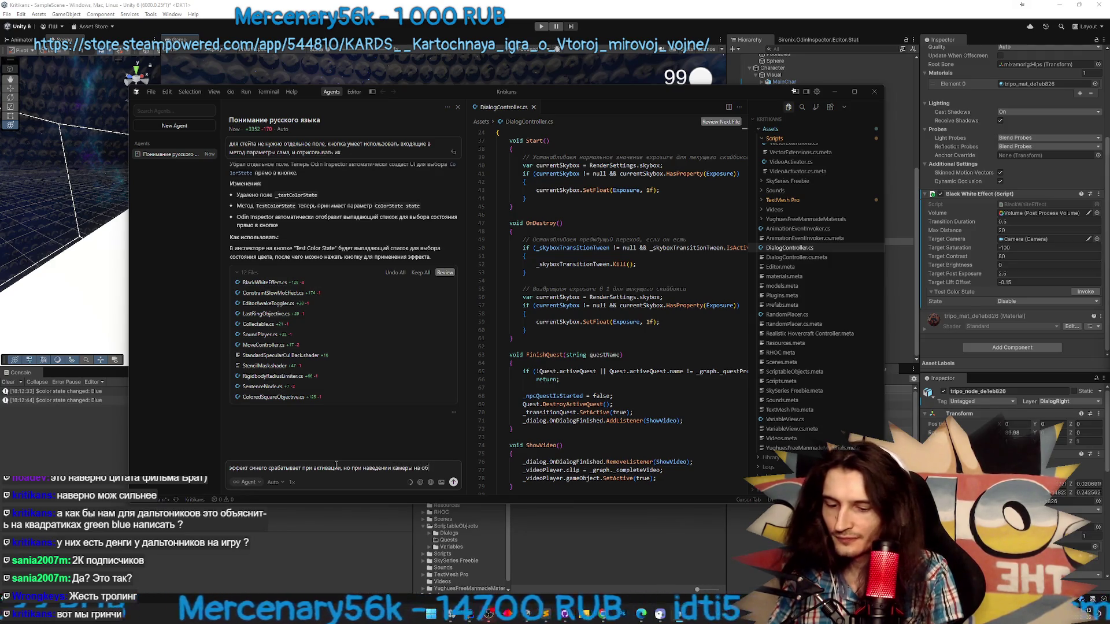
pyautogui.write('ъект эффекта все снова становится черно белым, нужно чтобы при наведе')
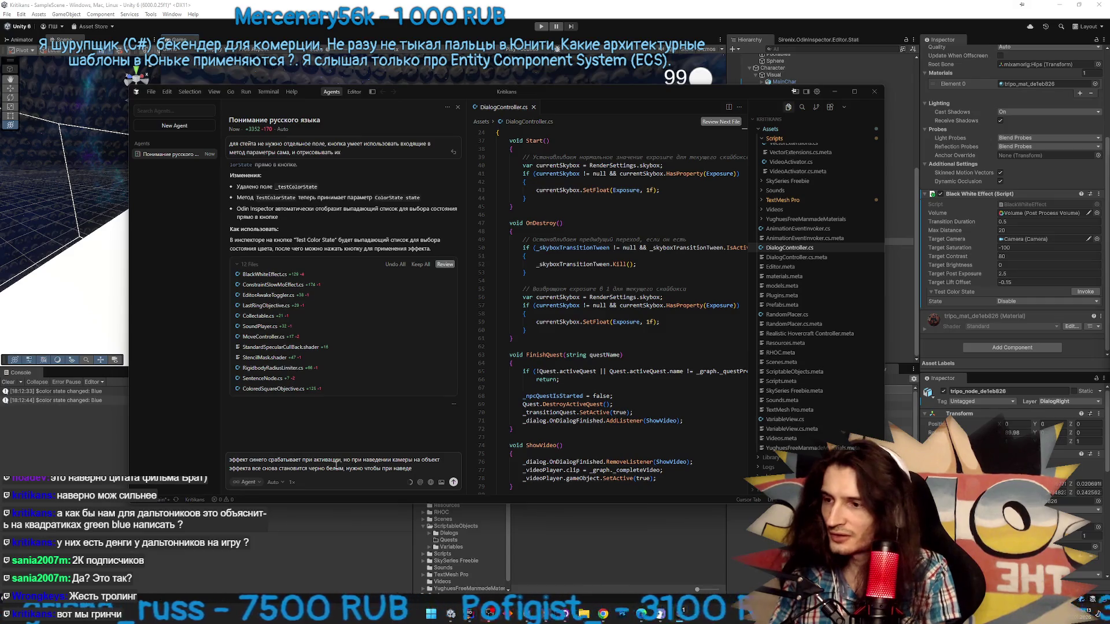
pyautogui.write('нии камеры у')
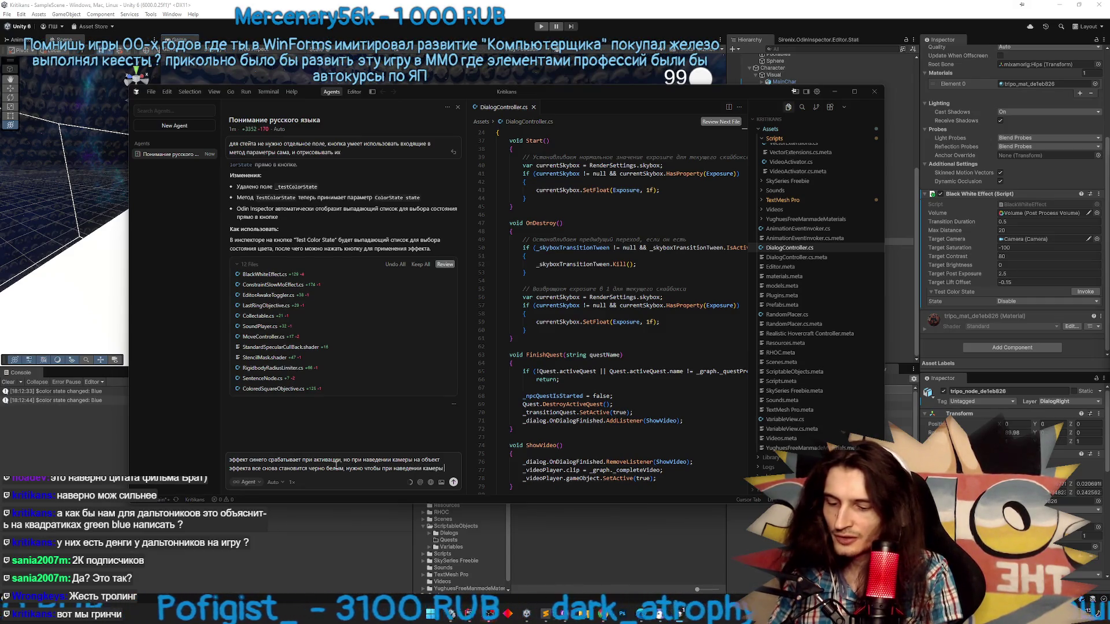
pyautogui.write('читывался последний полученный стейт')
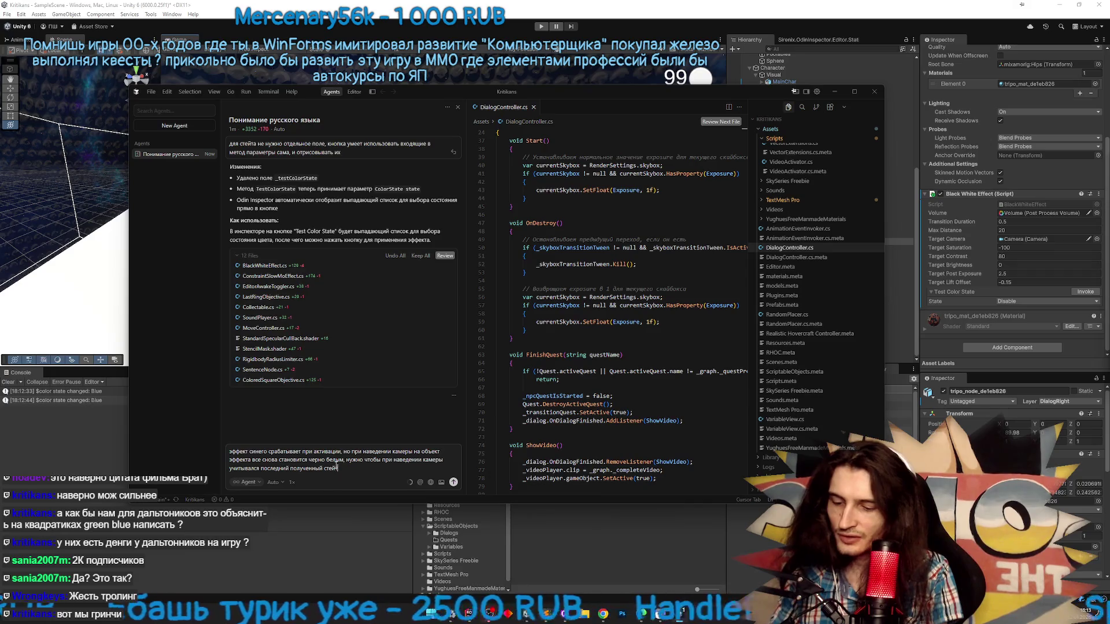
pyautogui.write('цвета')
pyautogui.press('Return')
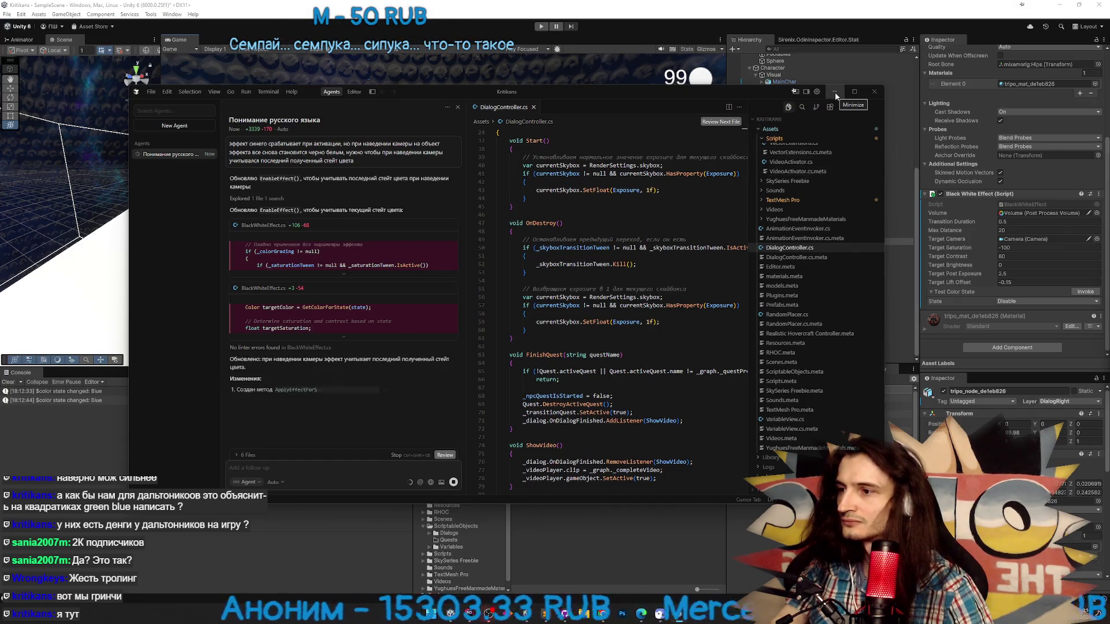
# Back in Unity, start Play mode and apply the Blue colour state to Black White Effect
pyautogui.click(835, 95)
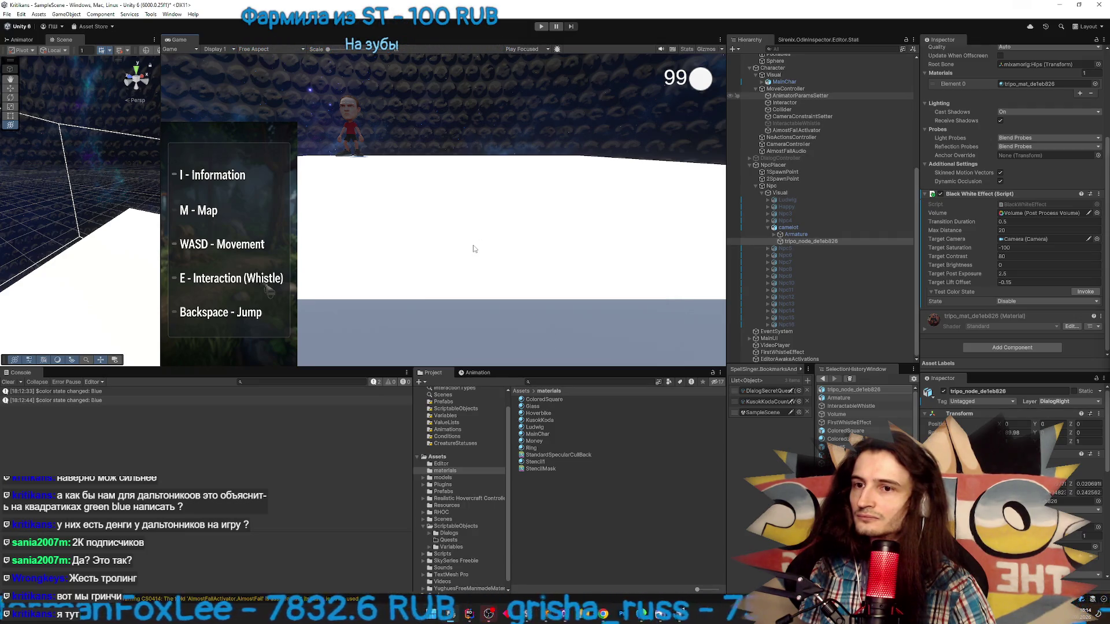
pyautogui.hotkey('ctrl', 'p')
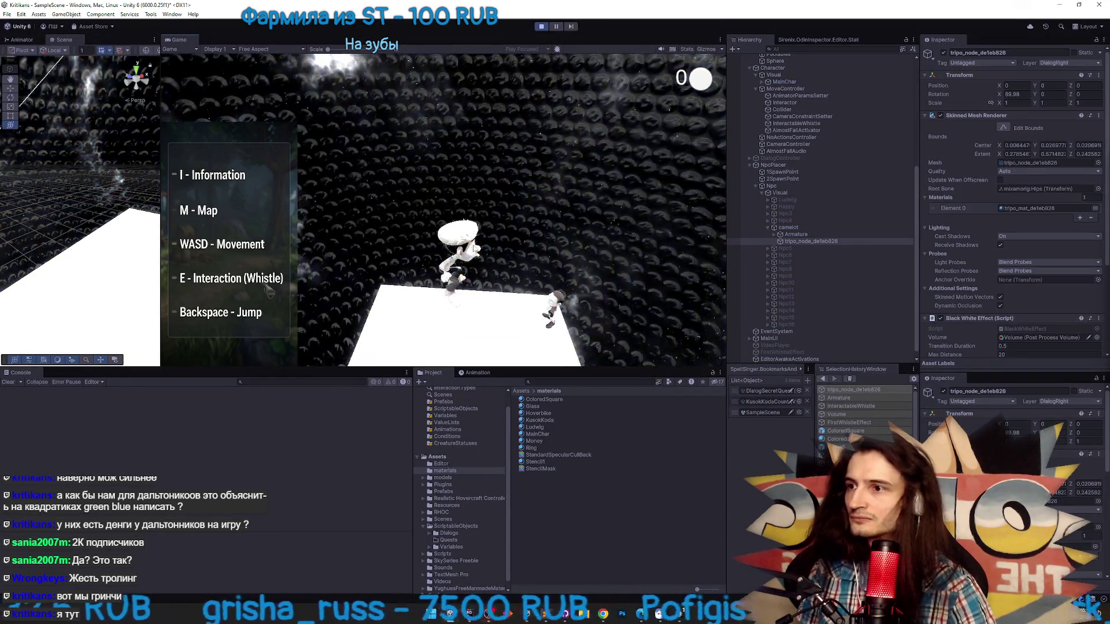
pyautogui.press('super')
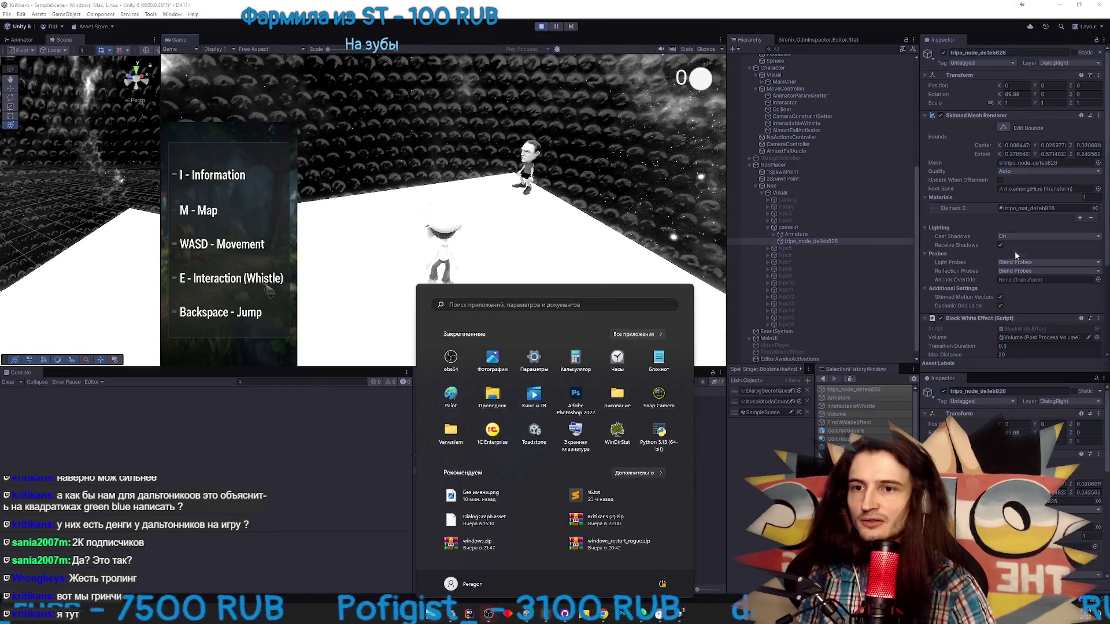
pyautogui.scroll(-5, 1015, 255)
pyautogui.click(1056, 301)
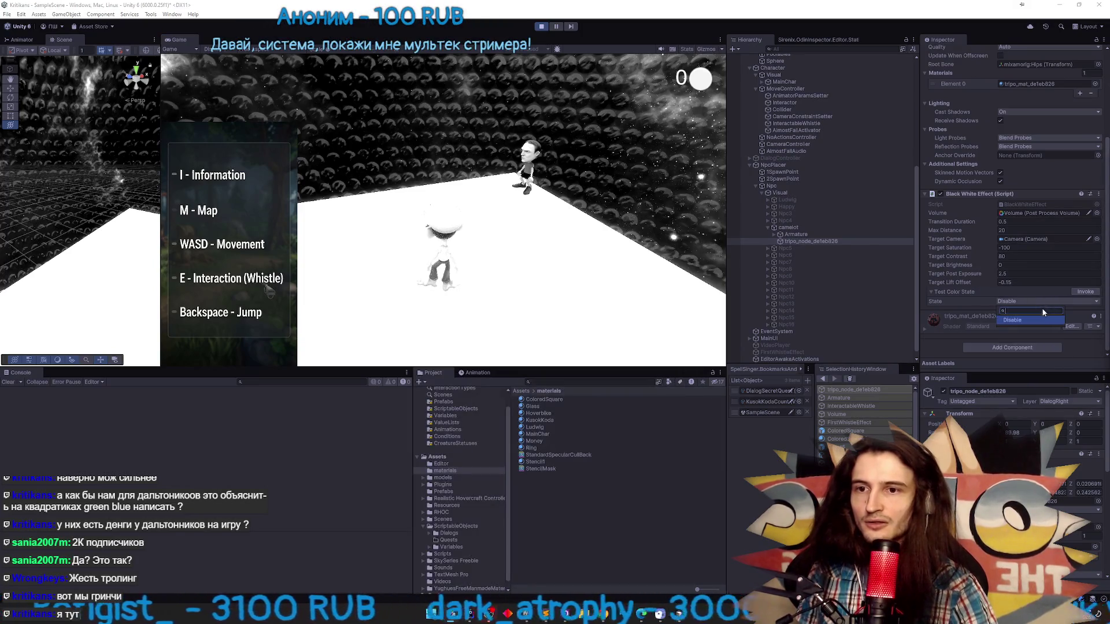
pyautogui.click(1026, 328)
pyautogui.click(1077, 294)
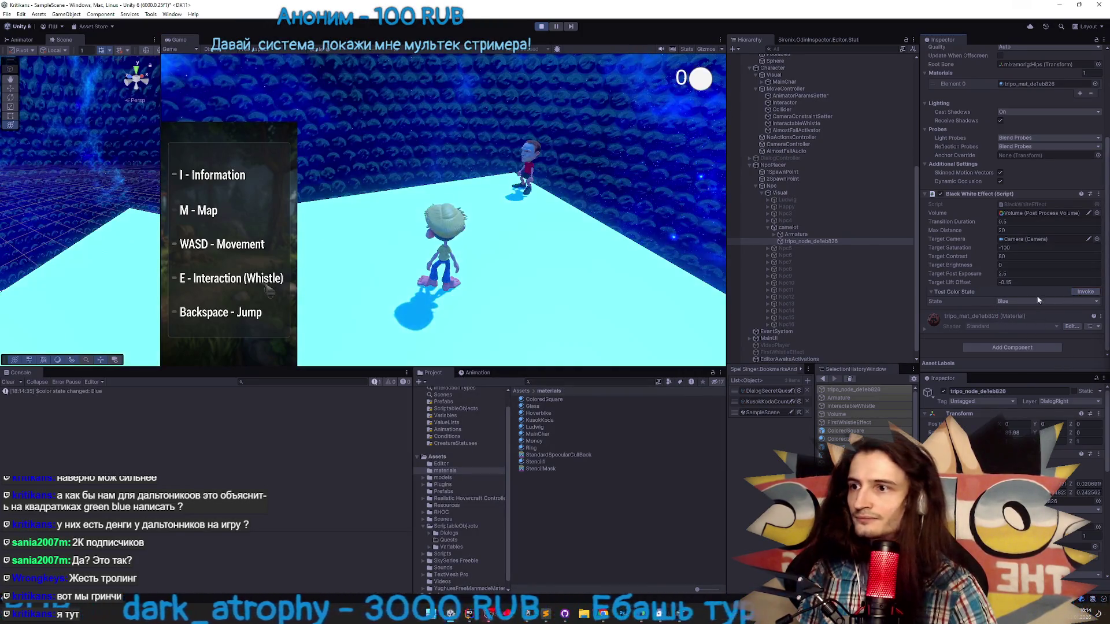
# Walk around the platform toward the NPC in a maximized Game view, then stop Play mode
pyautogui.press('w')
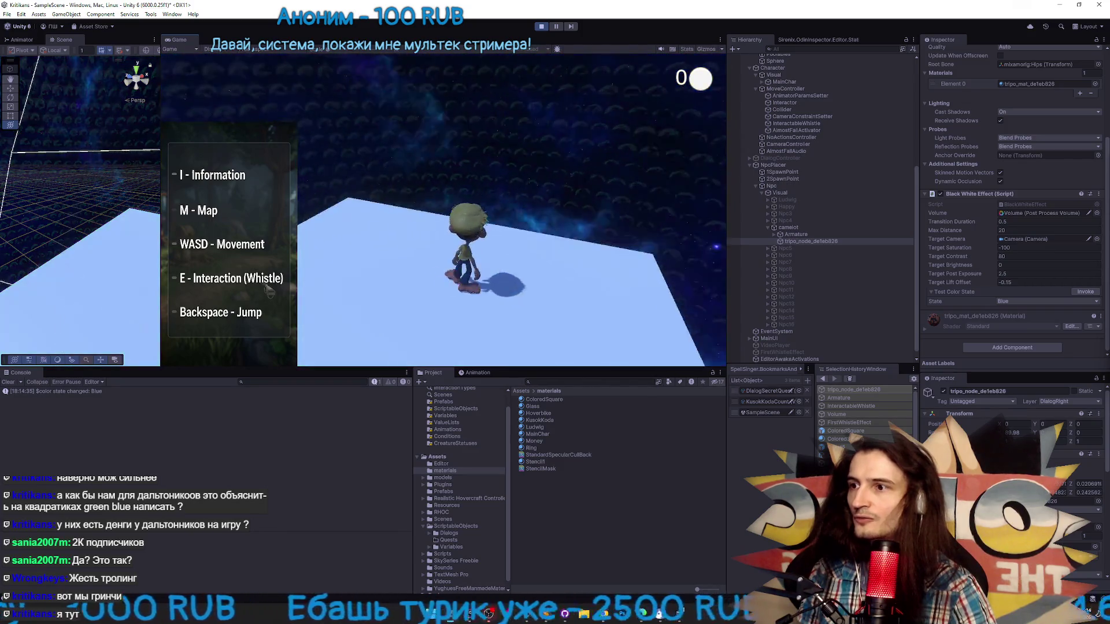
pyautogui.press('d')
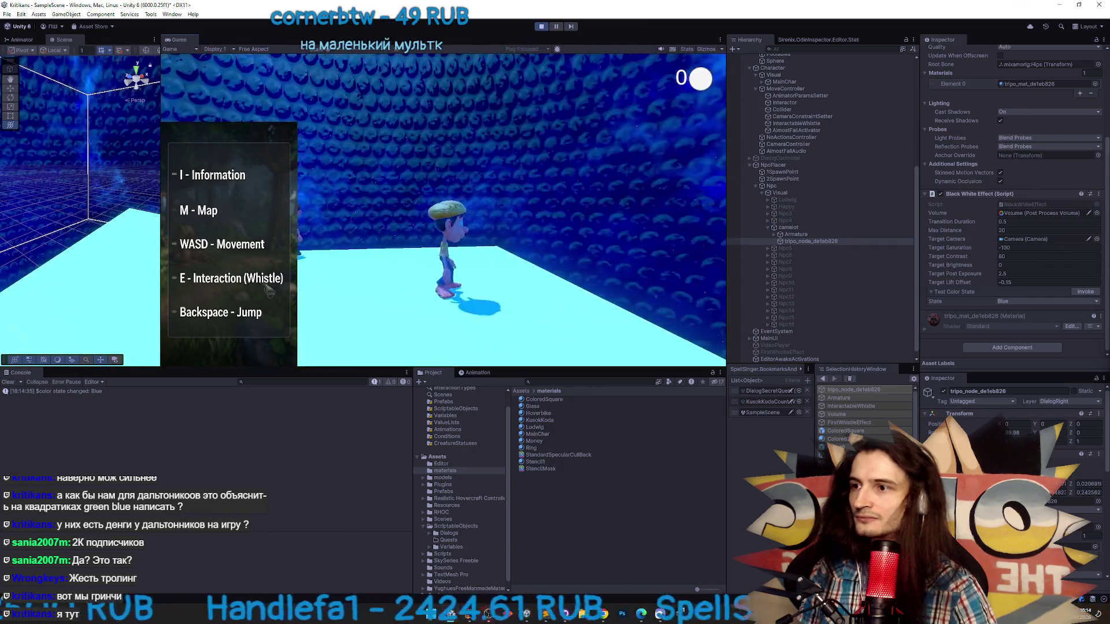
pyautogui.hotkey('shift', 'space')
pyautogui.press('s')
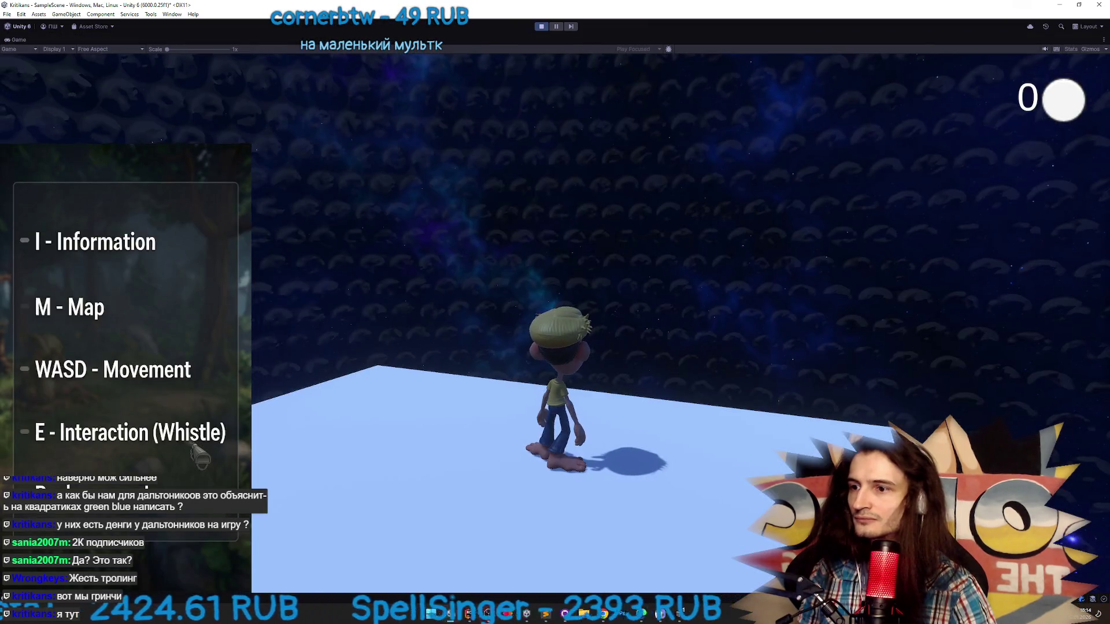
pyautogui.press('w')
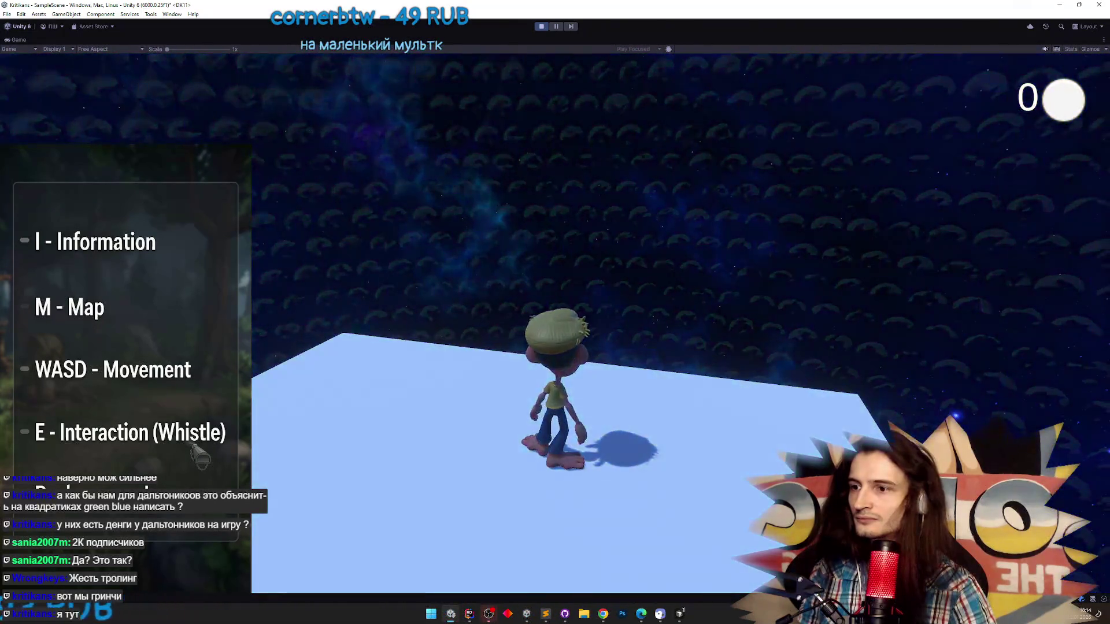
pyautogui.press('s')
pyautogui.press('w')
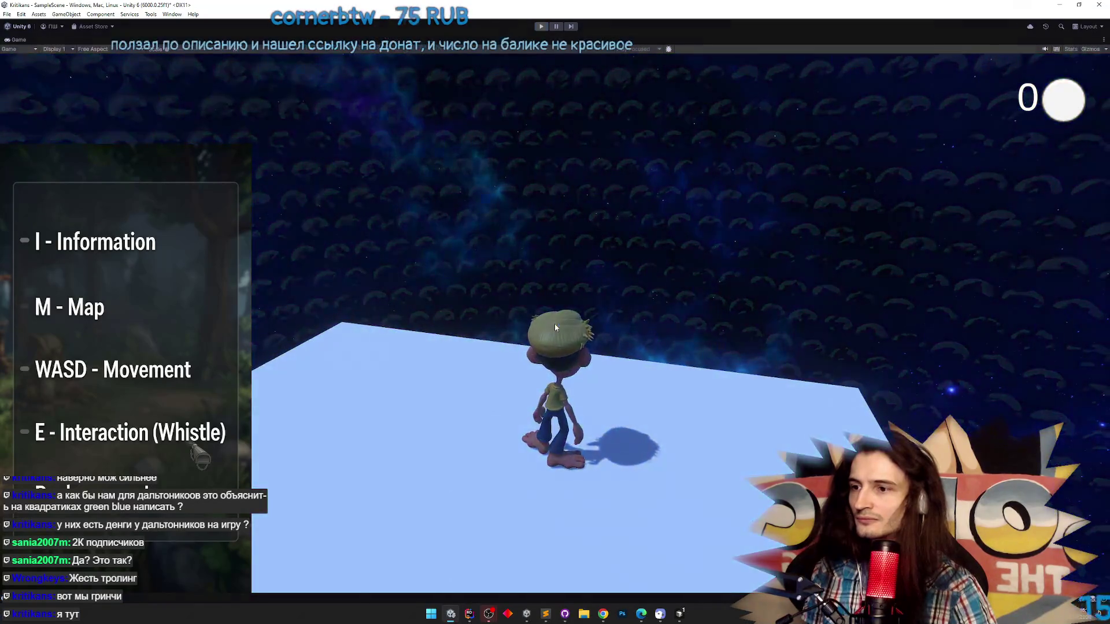
pyautogui.hotkey('shift', 'space')
pyautogui.hotkey('shift', 'space')
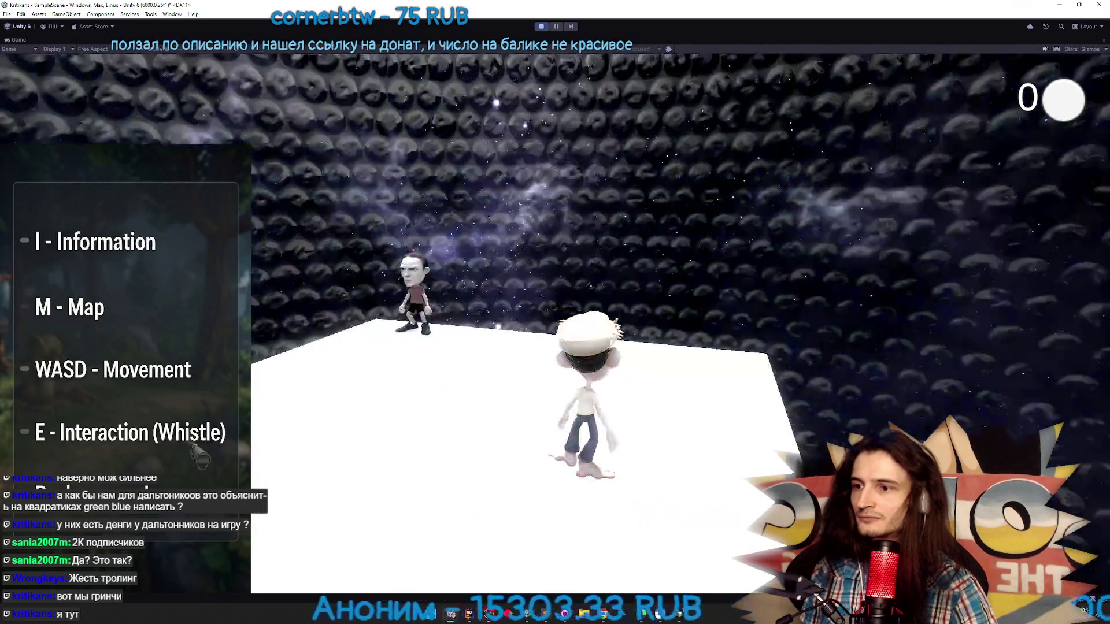
pyautogui.hotkey('ctrl', 'p')
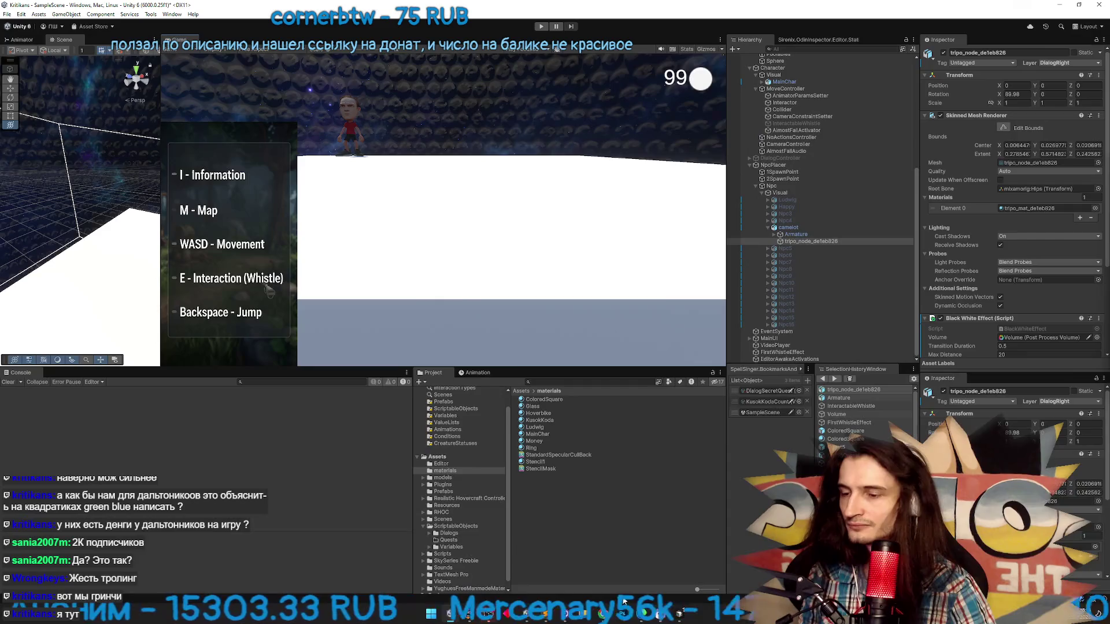
# Briefly bring up the Cursor editor, hide it, and adjust Unity's panels
pyautogui.click(683, 616)
pyautogui.click(684, 616)
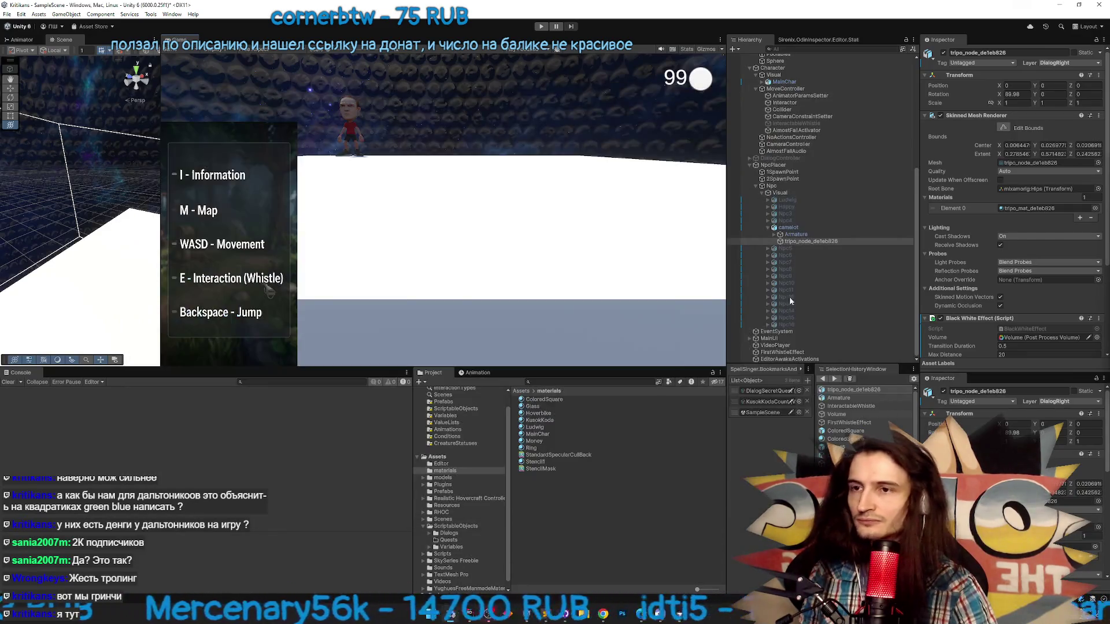
pyautogui.moveTo(916, 234); pyautogui.dragTo(918, 132)
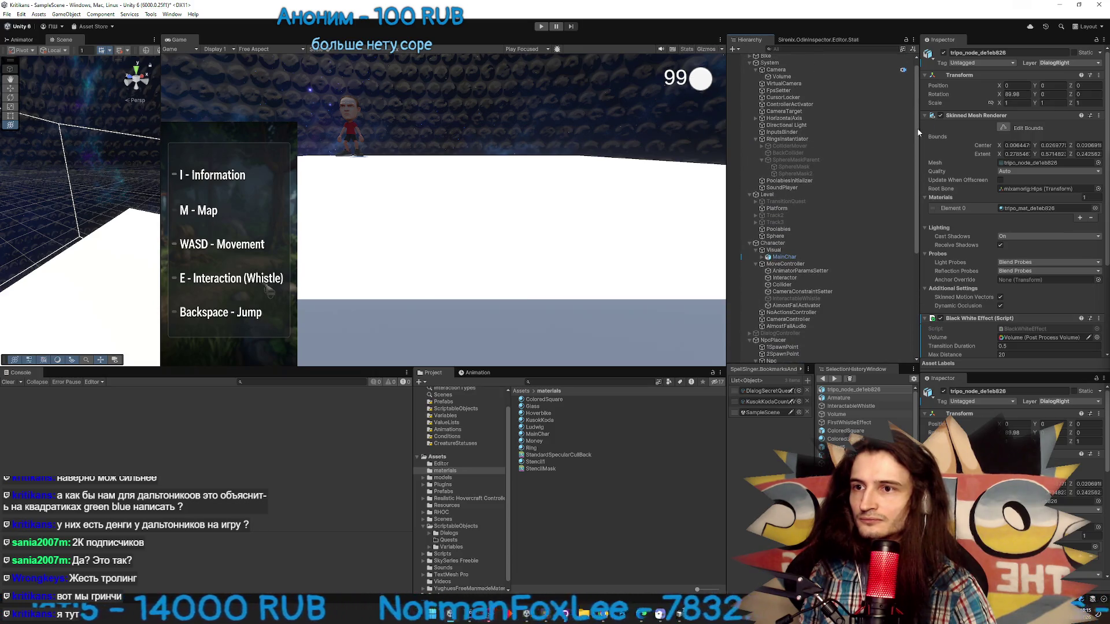
pyautogui.scroll(-5, 914, 141)
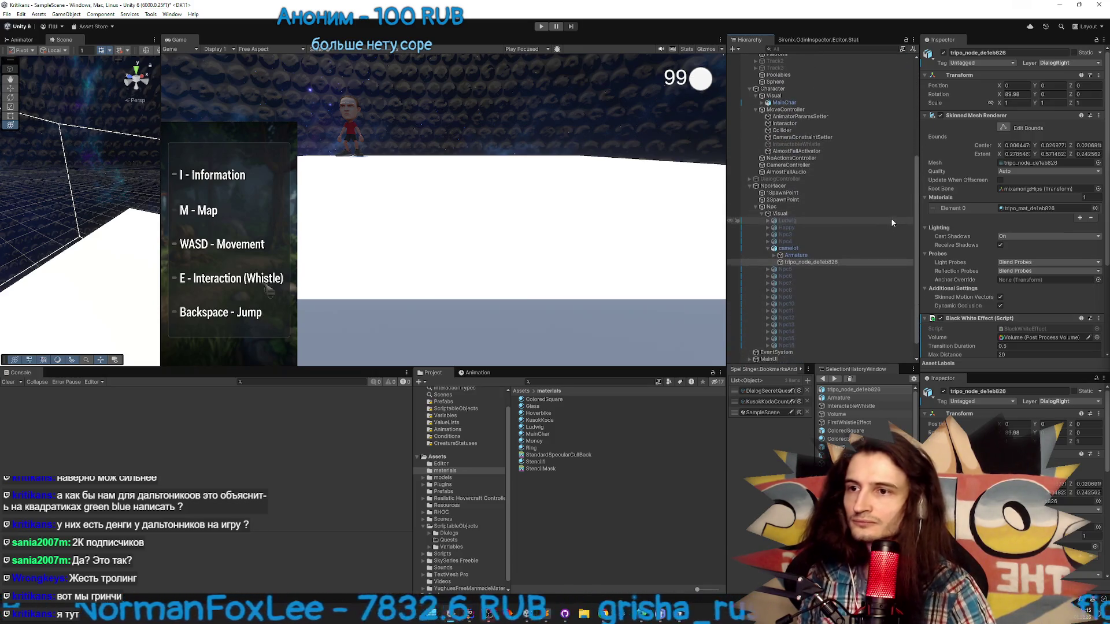
pyautogui.scroll(-1, 890, 220)
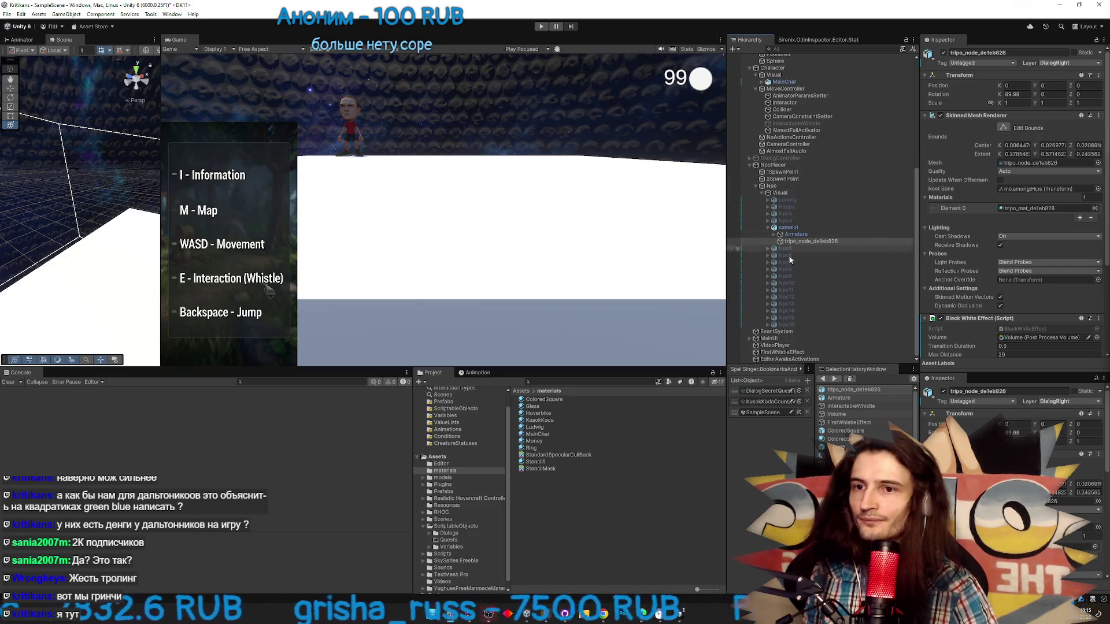
# Run the game and walk the character toward the NPC ahead
pyautogui.hotkey('ctrl', 'p')
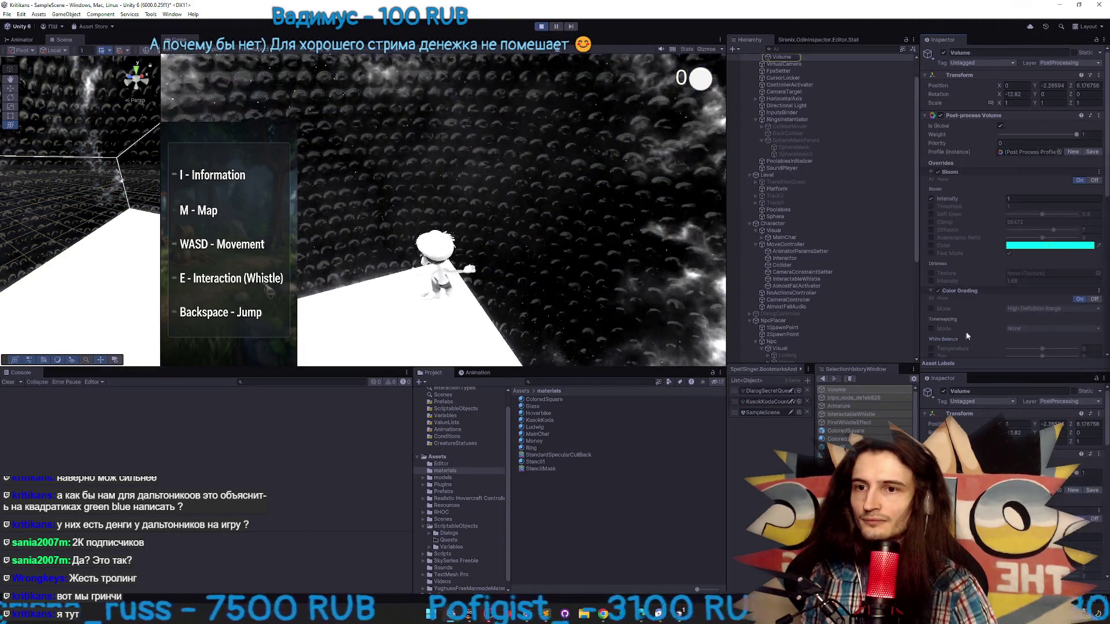
pyautogui.press('w')
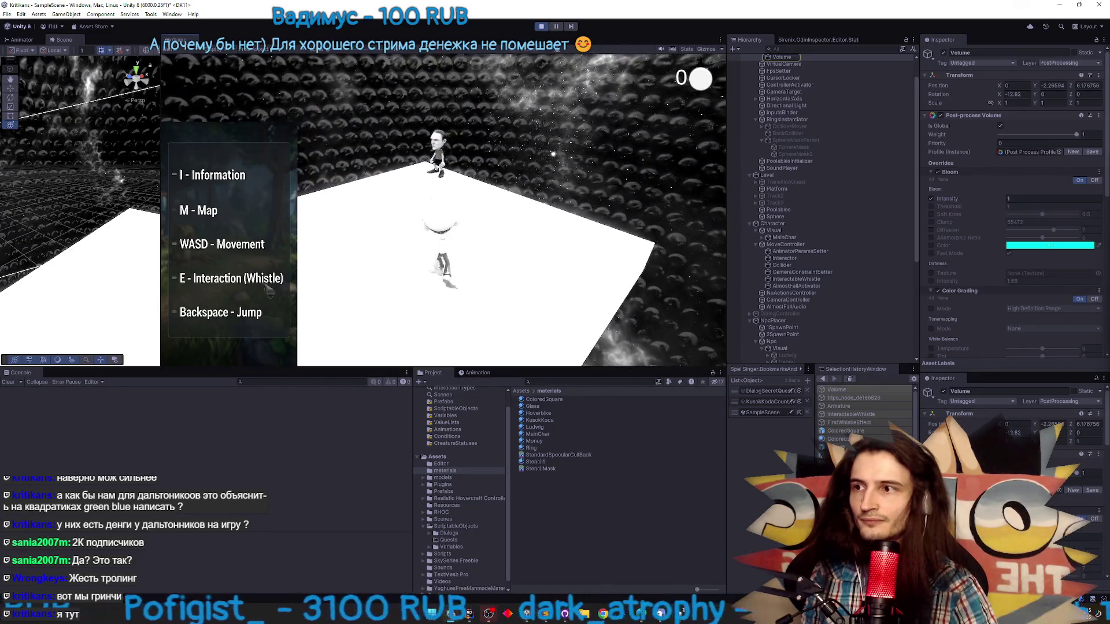
pyautogui.press('super')
pyautogui.scroll(-3, 1038, 238)
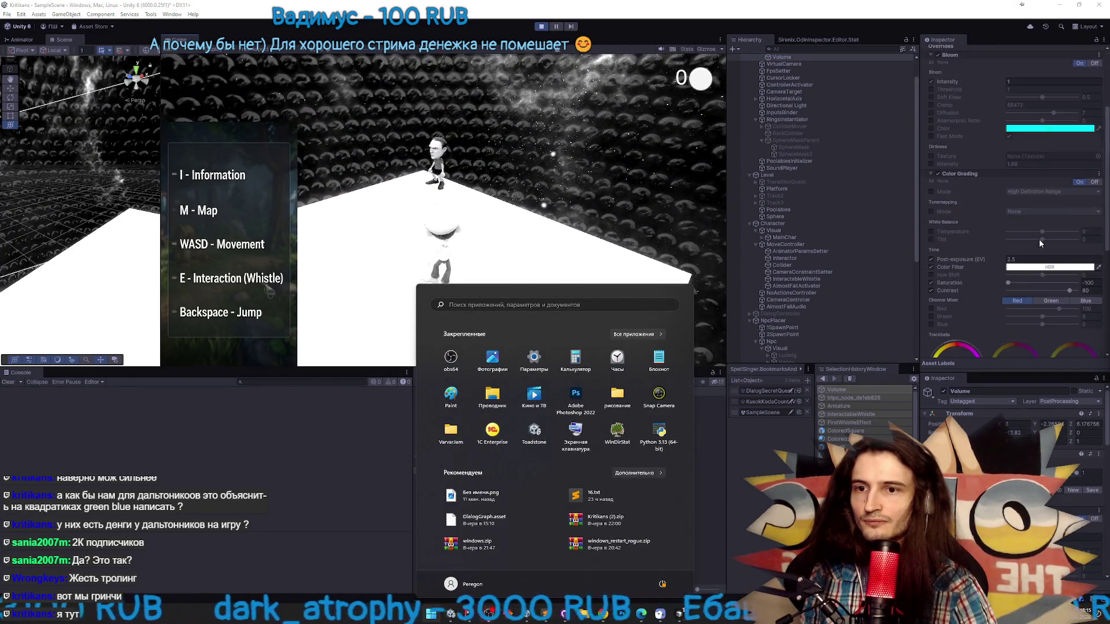
pyautogui.scroll(-3, 1039, 238)
pyautogui.click(443, 210)
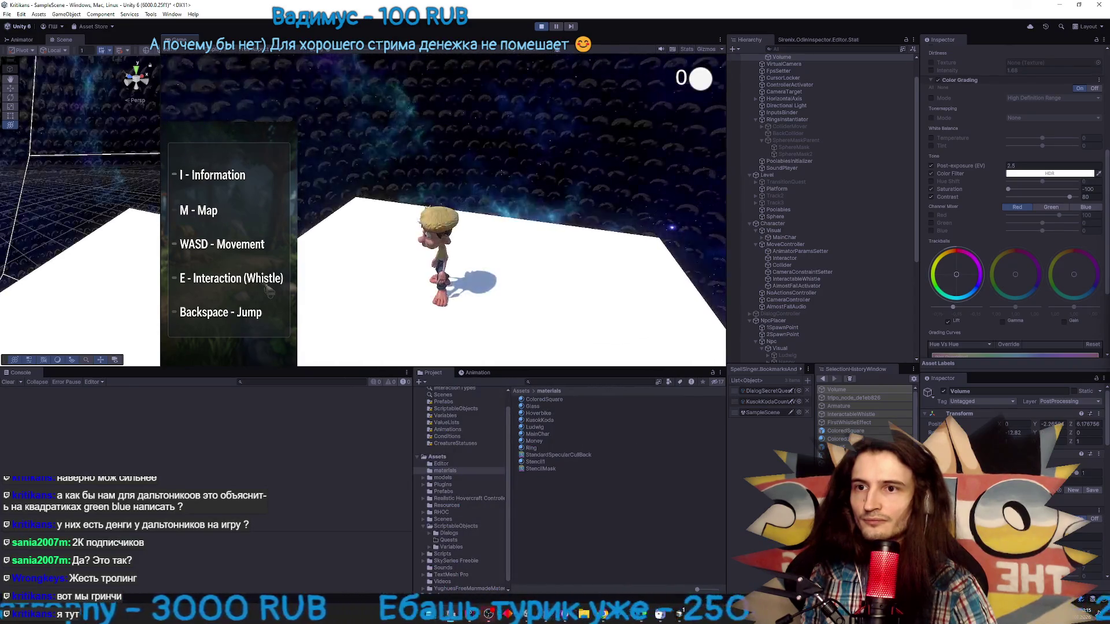
# Stop Play mode, check the to-do notes, and return to Cursor's agent chat
pyautogui.hotkey('ctrl', 'p')
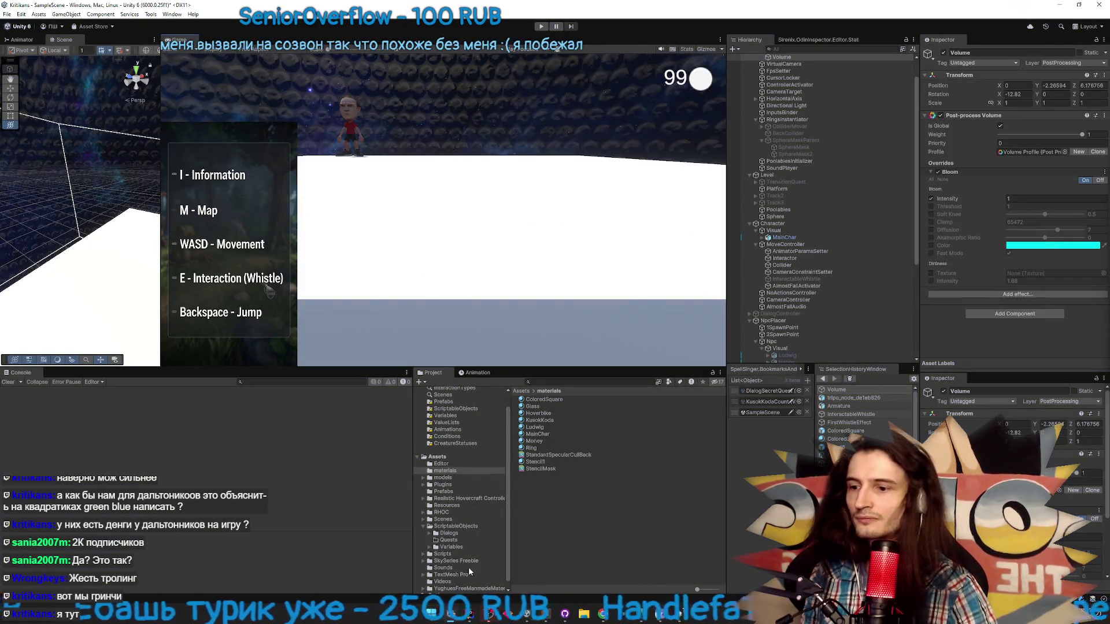
pyautogui.click(547, 614)
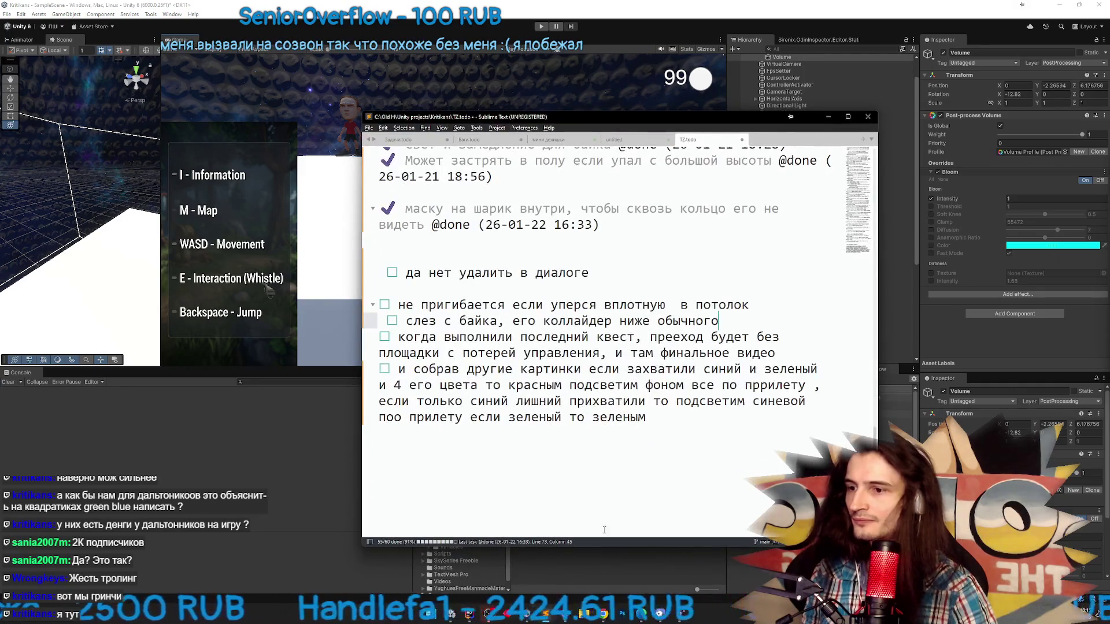
pyautogui.hotkey('alt', 'Tab')
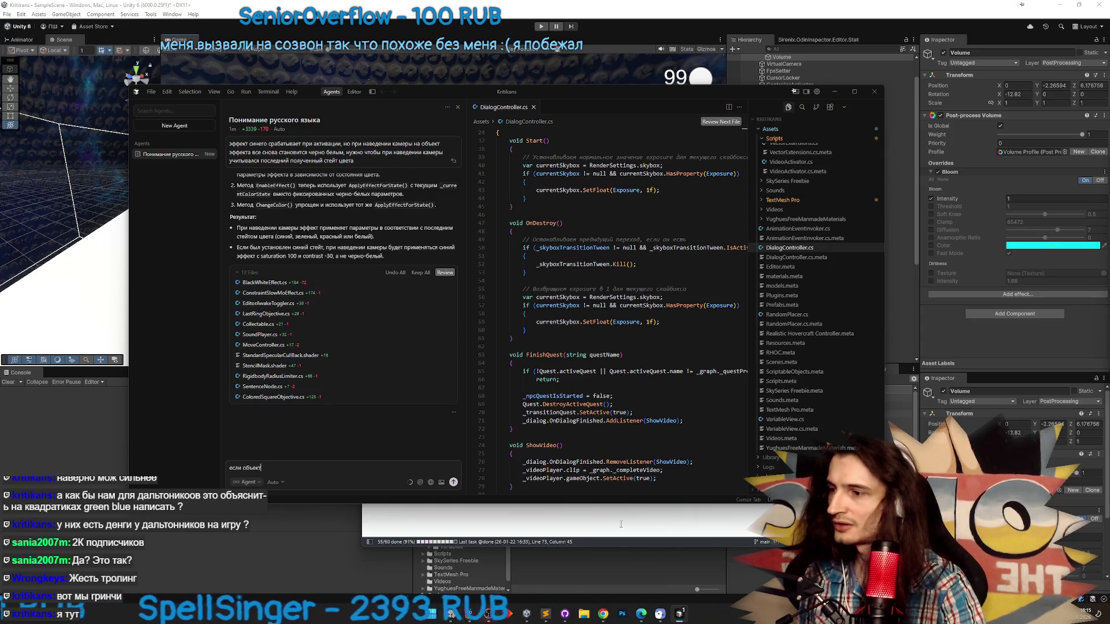
# Draft the agent request 'если камера не видит объект, то saturation и contrast…' and hide Cursor
pyautogui.press('BackSpace')
pyautogui.press('BackSpace')
pyautogui.press('BackSpace')
pyautogui.write('камер')
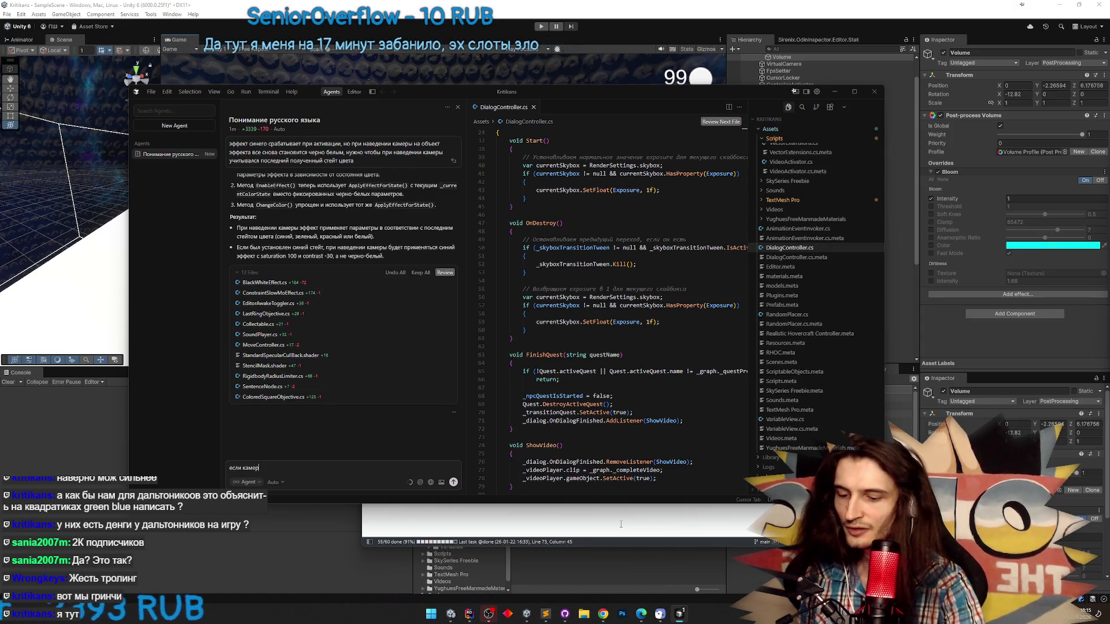
pyautogui.write('а не видит объект, то кон')
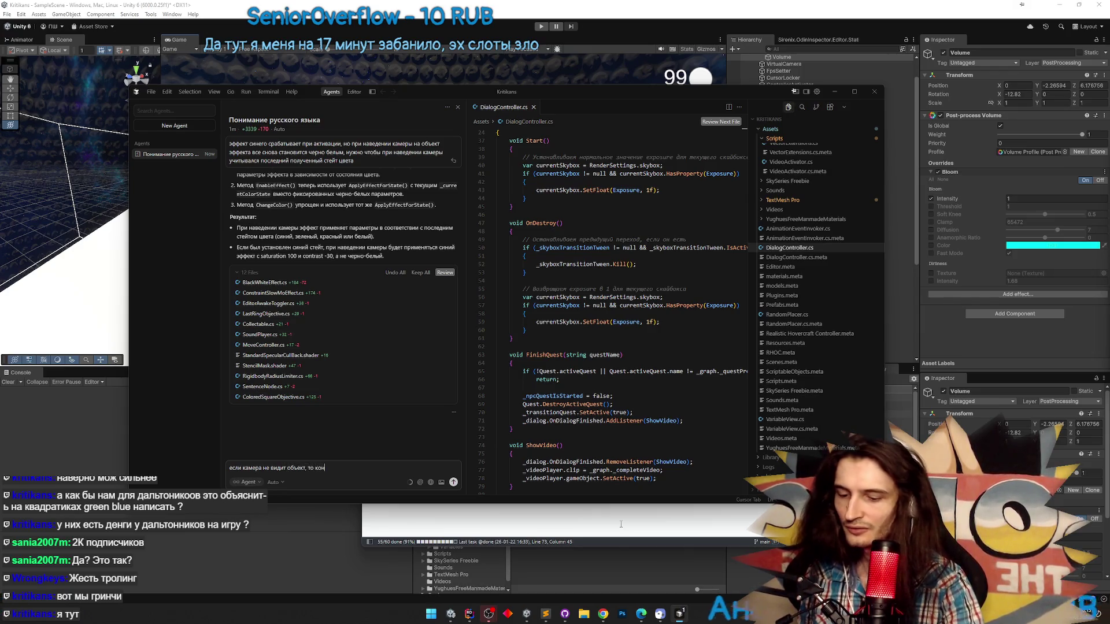
pyautogui.press('BackSpace')
pyautogui.press('BackSpace')
pyautogui.press('BackSpace')
pyautogui.write('запита')
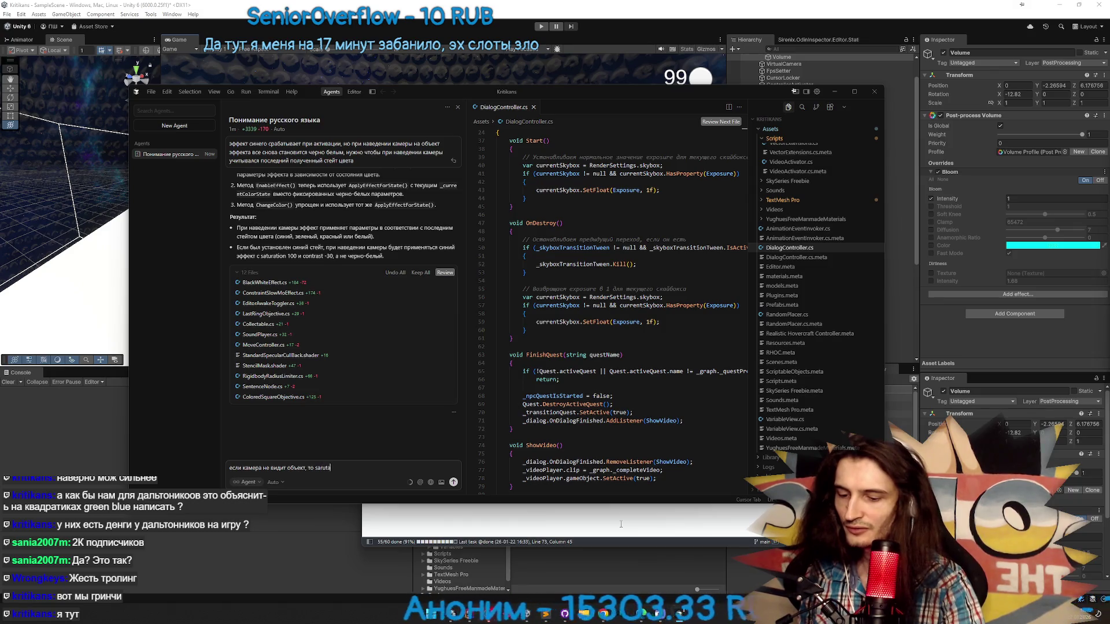
pyautogui.write(' и со')
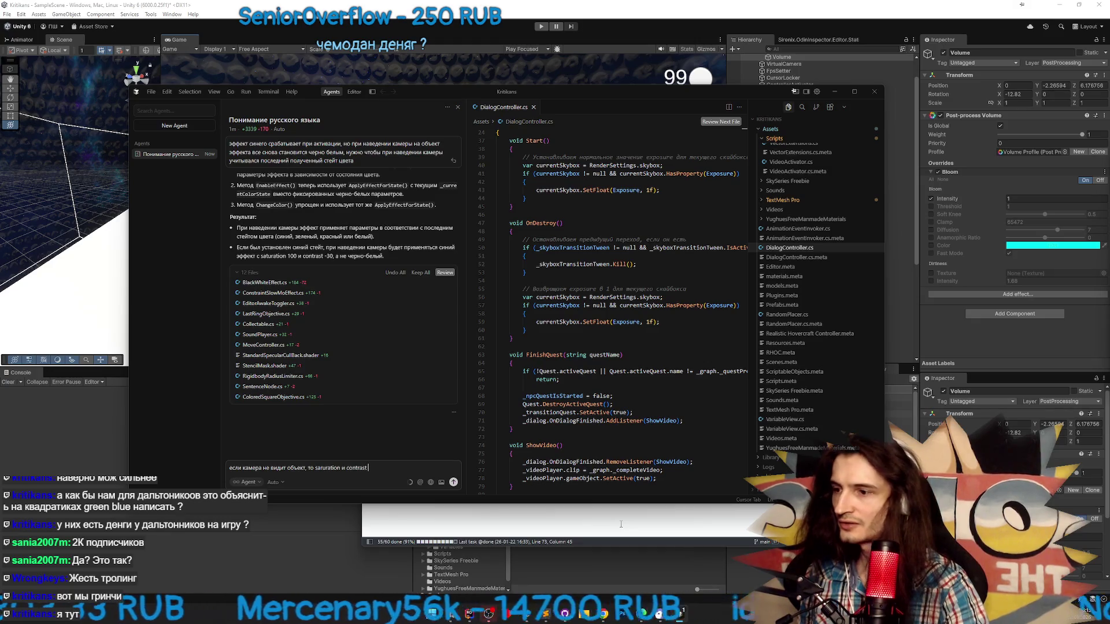
pyautogui.click(872, 94)
# Close the notes window and start Play mode in Unity
pyautogui.click(799, 96)
pyautogui.hotkey('ctrl', 'p')
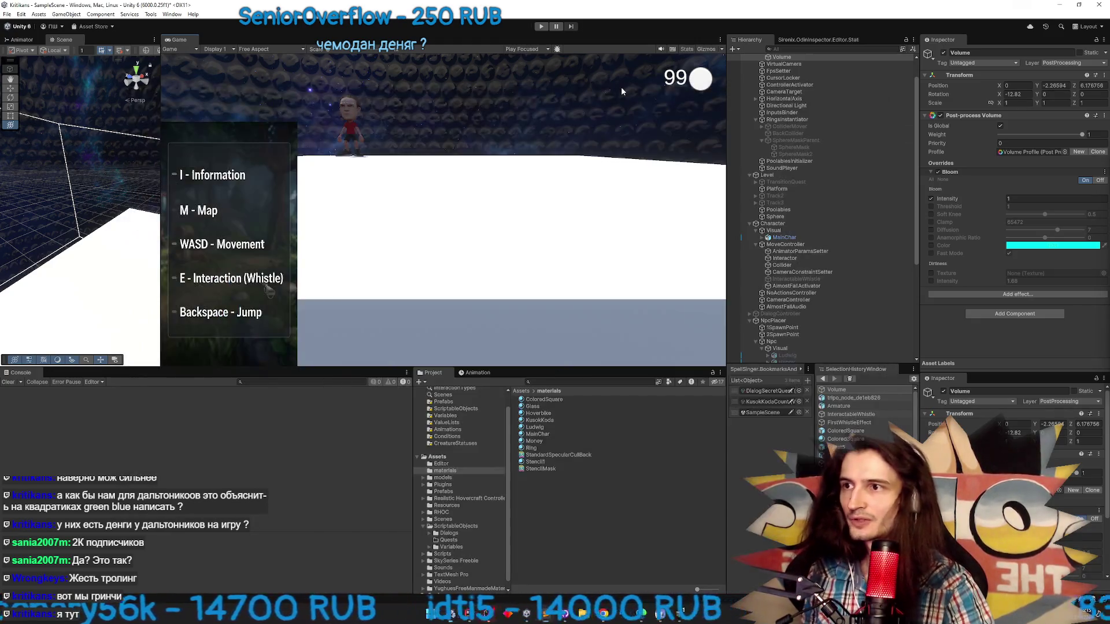
pyautogui.press('super')
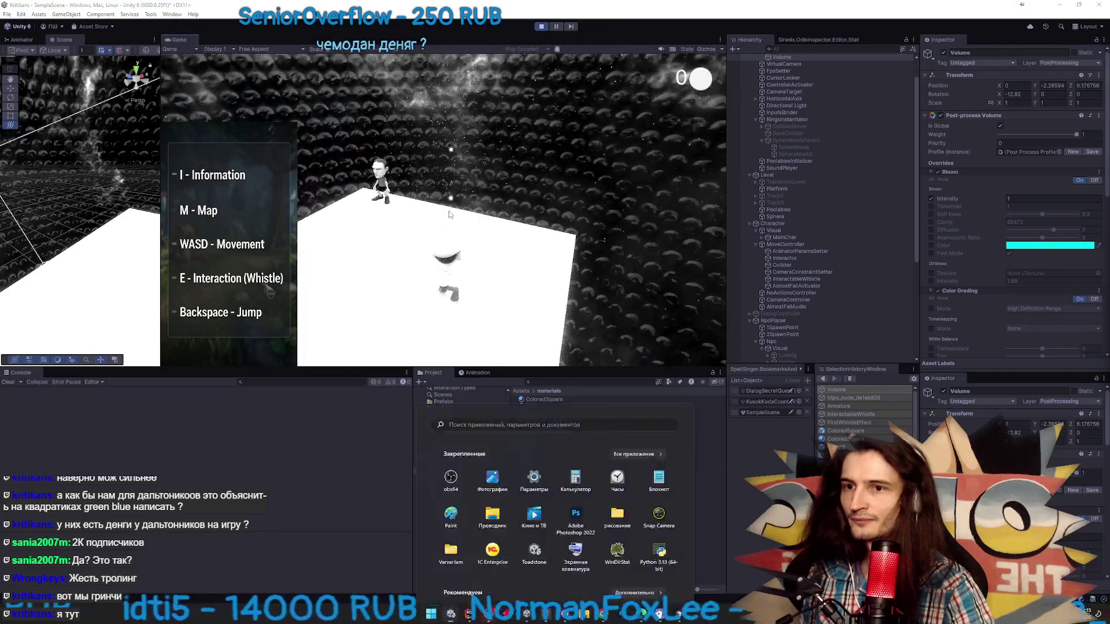
pyautogui.scroll(-7, 982, 290)
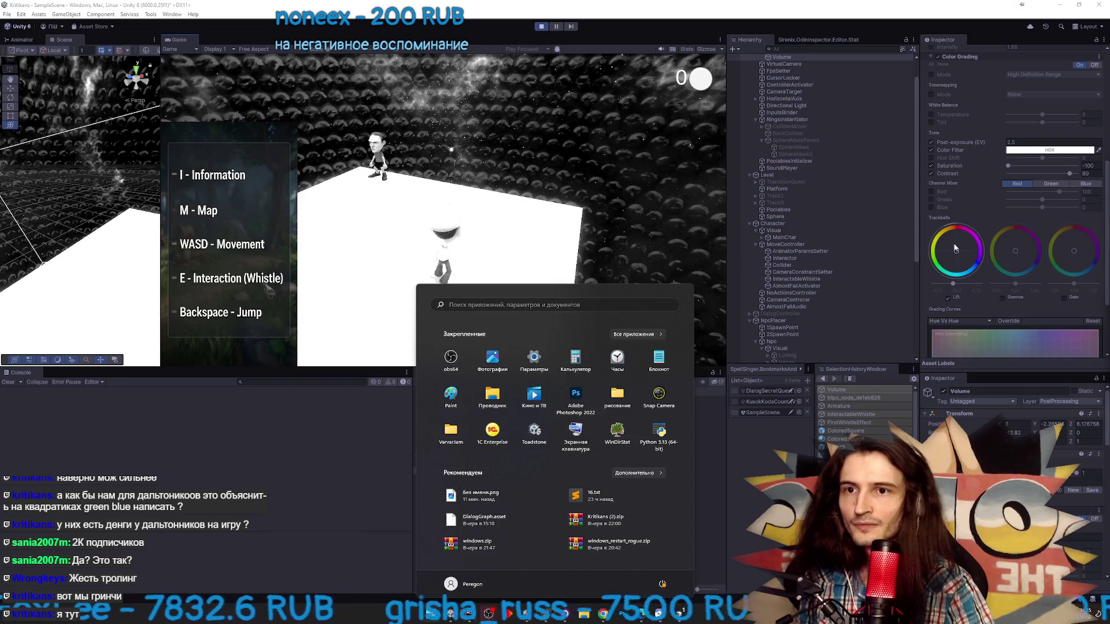
pyautogui.click(1106, 221)
pyautogui.moveTo(1107, 221); pyautogui.dragTo(1104, 284)
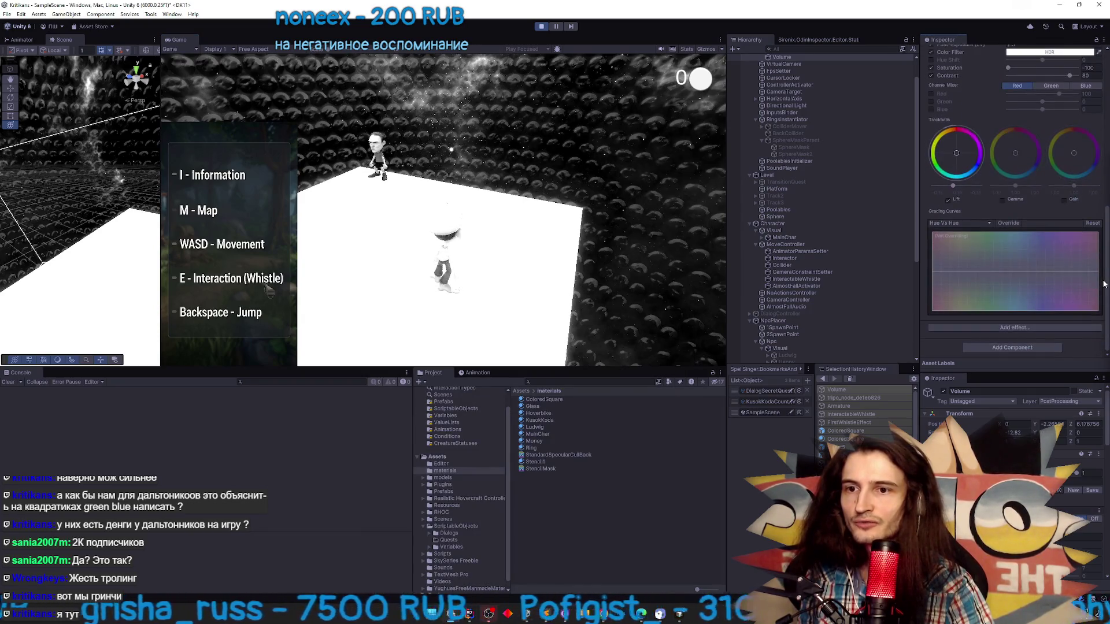
# Walk toward and away from the object, watching greyscale switch to colour and back
pyautogui.press('w')
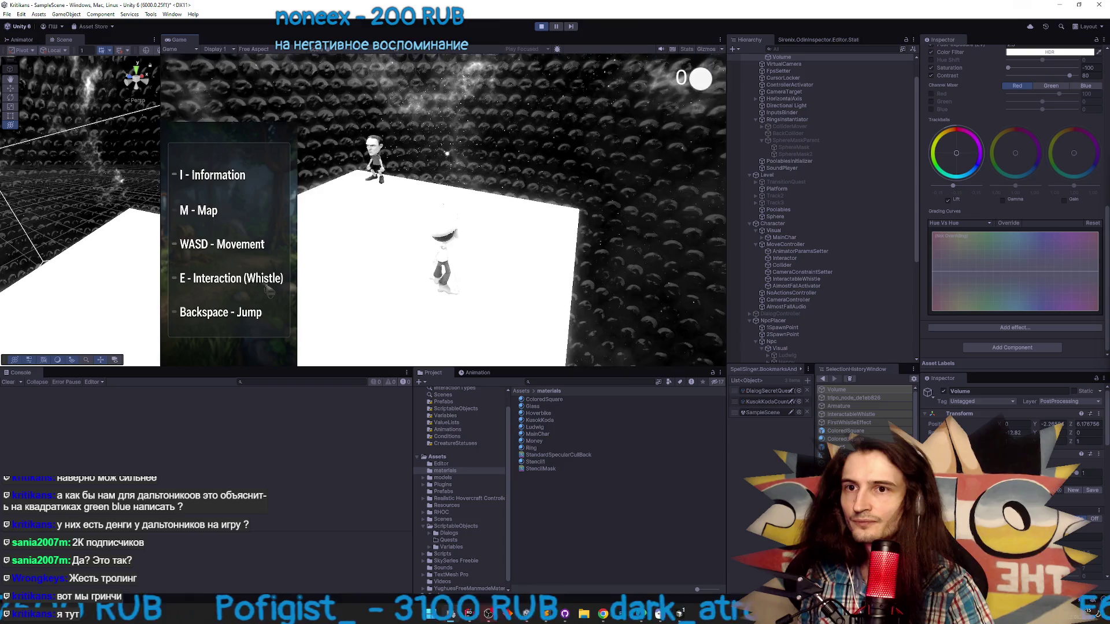
pyautogui.press('super')
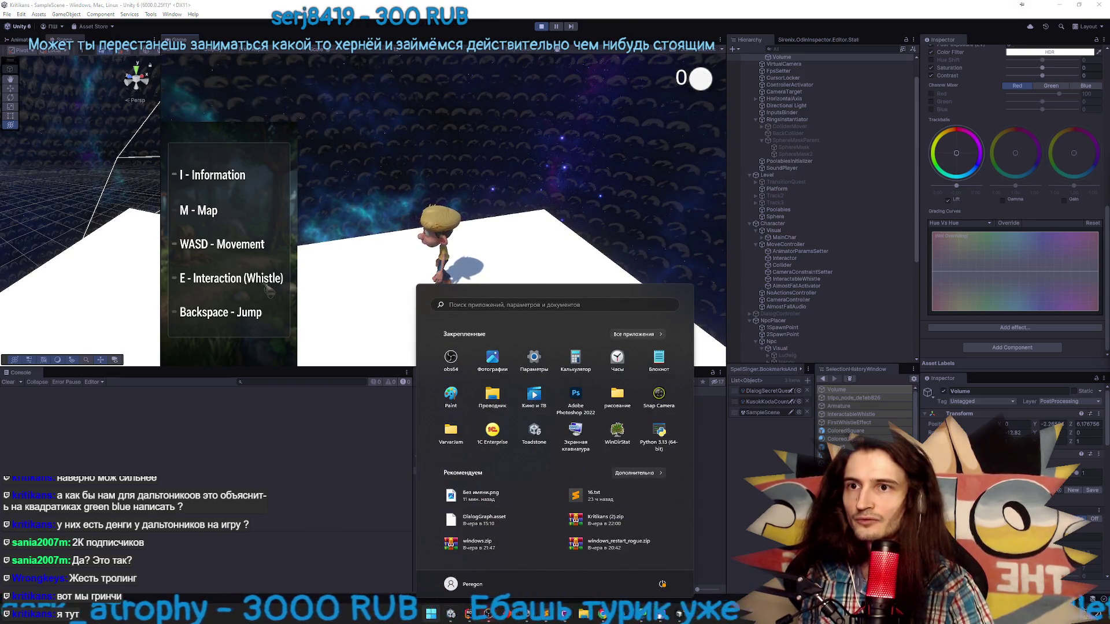
pyautogui.press('super')
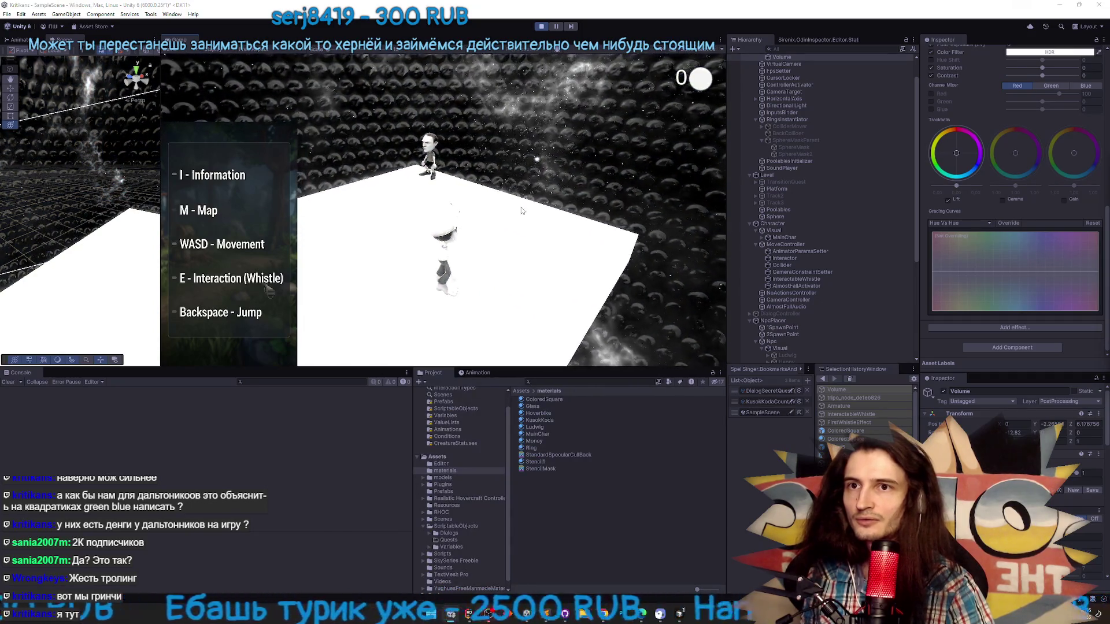
pyautogui.press('super')
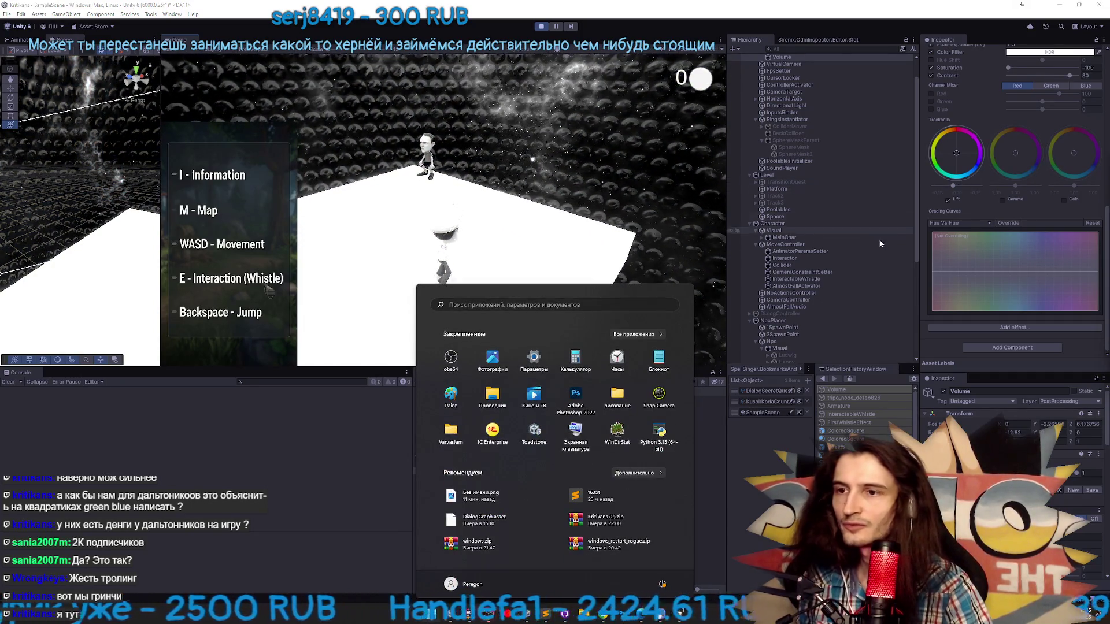
pyautogui.press('super')
pyautogui.scroll(-5, 908, 289)
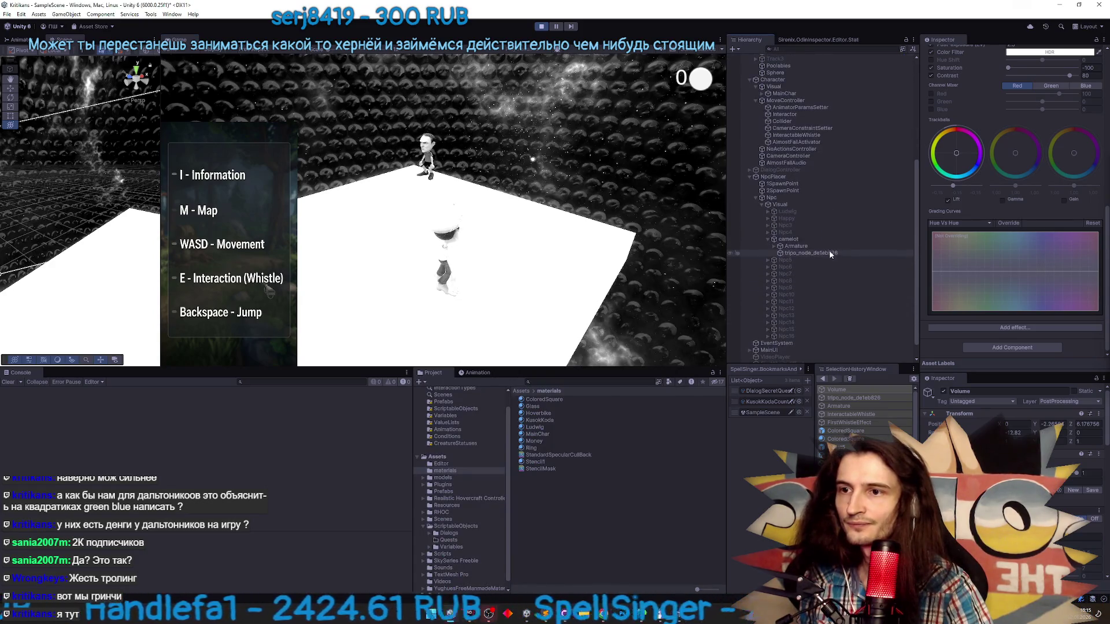
# Apply the Blue test colour state on tripo_node_de1eb826 and watch the blue-tinted game
pyautogui.click(828, 253)
pyautogui.click(1065, 304)
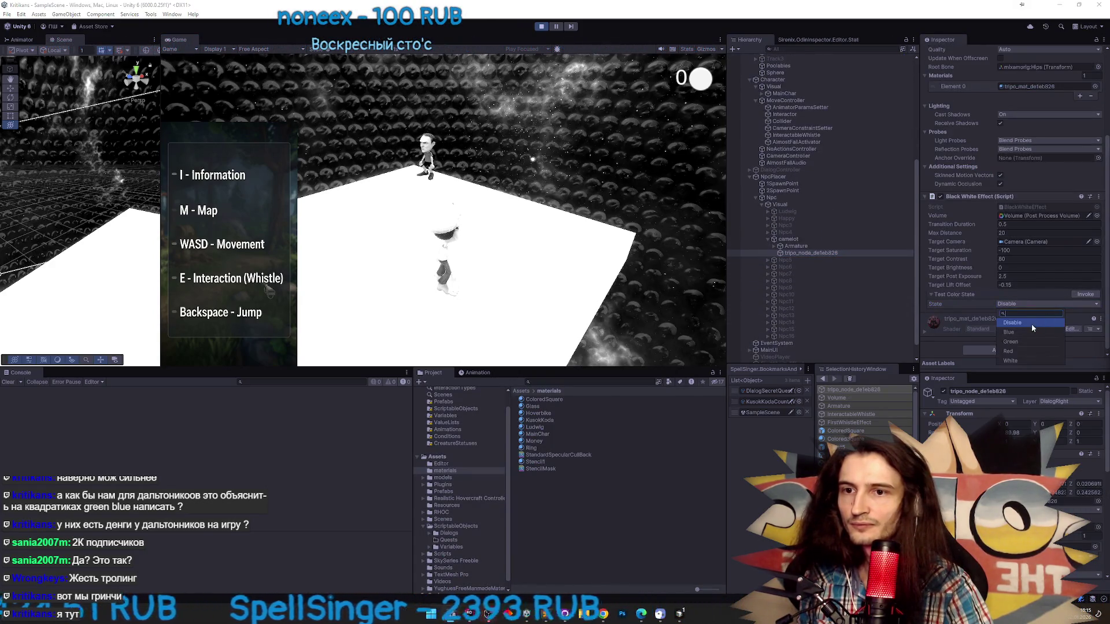
pyautogui.click(1028, 328)
pyautogui.click(1084, 294)
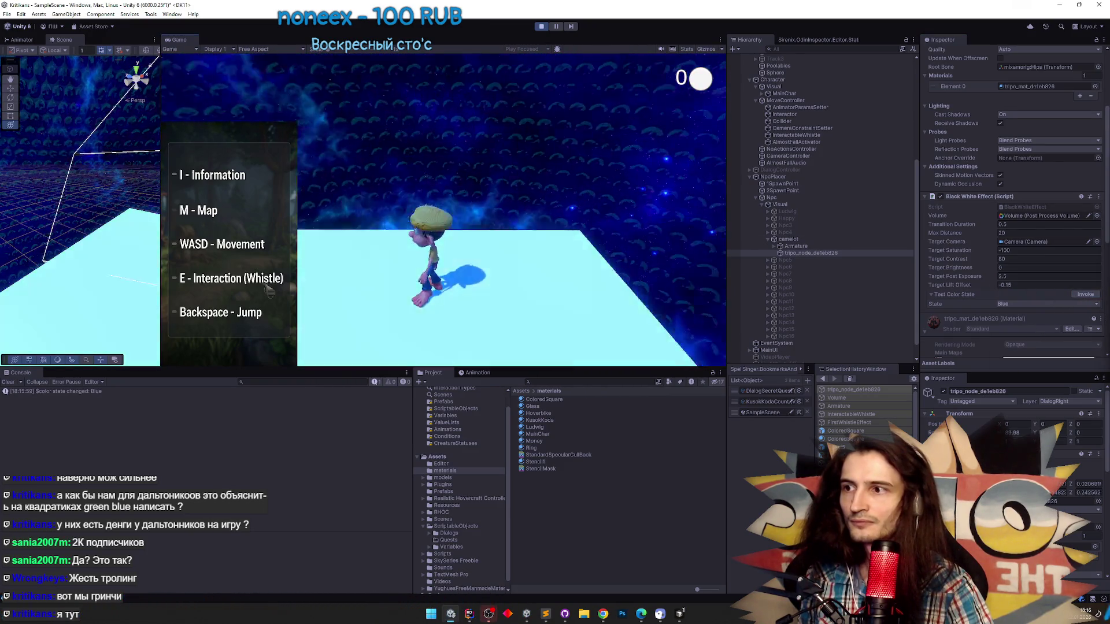
pyautogui.press('super')
pyautogui.scroll(5, 784, 155)
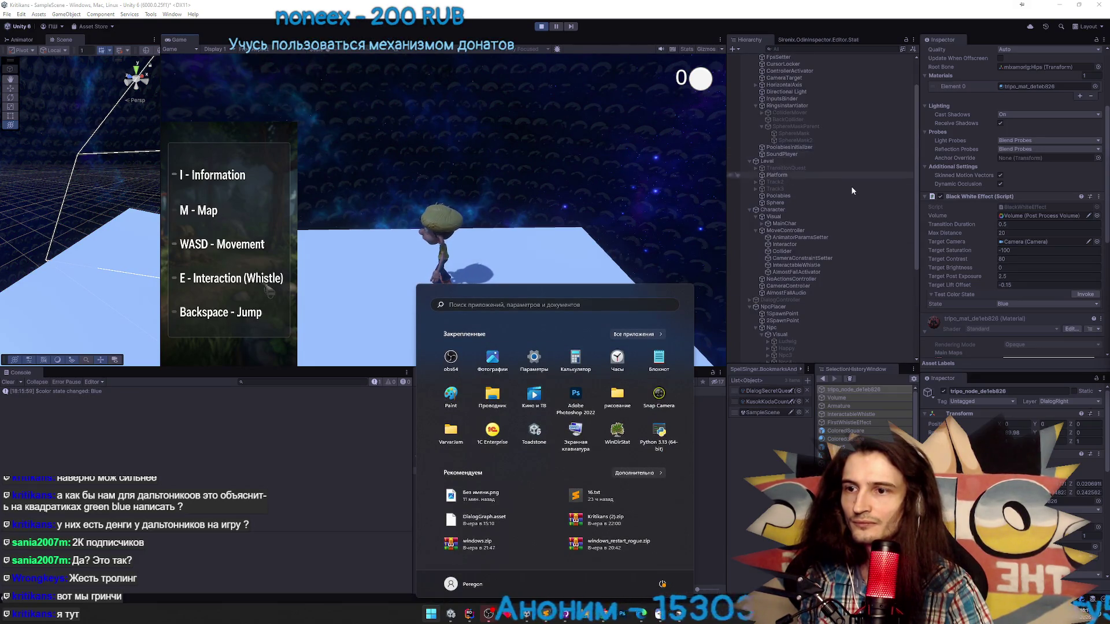
pyautogui.scroll(-4, 826, 191)
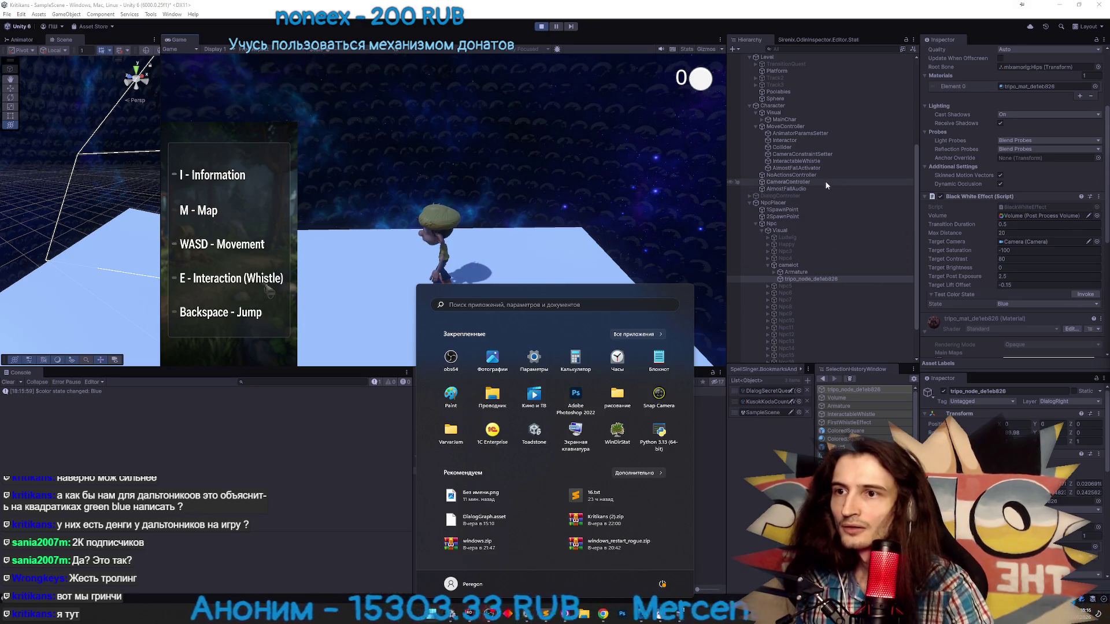
# Select and focus the Volume object, opening and dismissing the Inspector's context menu
pyautogui.click(1007, 216)
pyautogui.doubleClick(1007, 216)
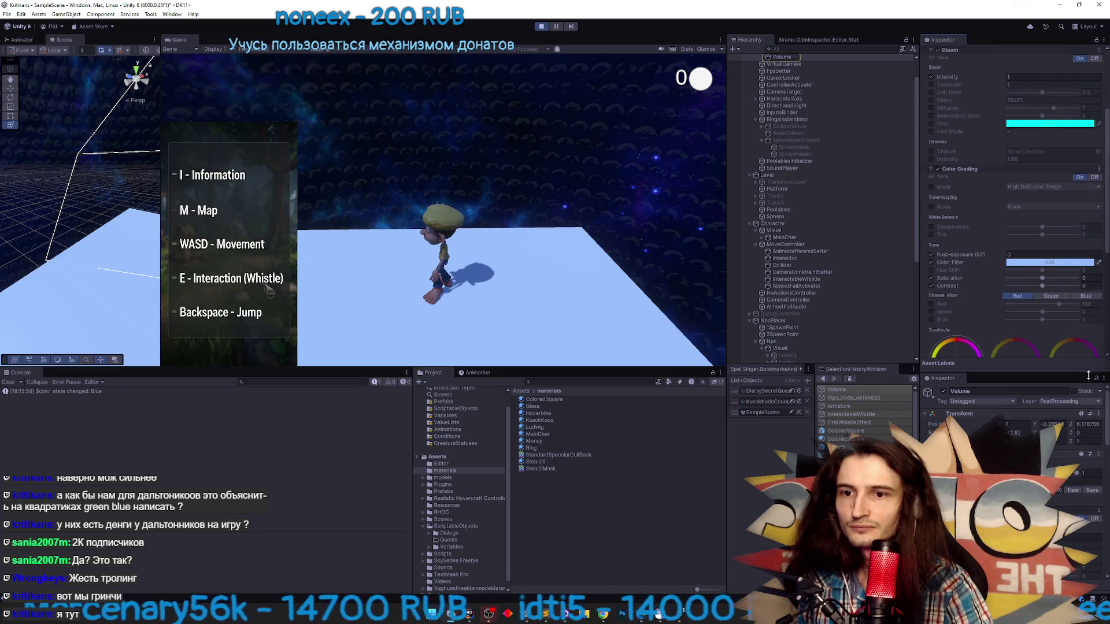
pyautogui.scroll(-5, 1070, 417)
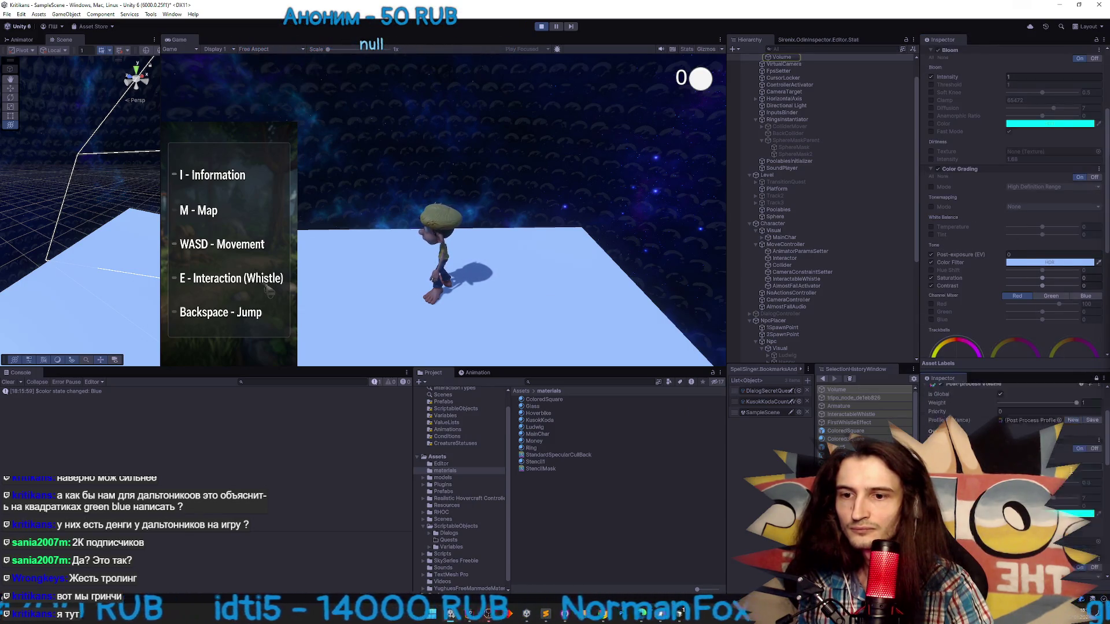
pyautogui.rightClick(957, 383)
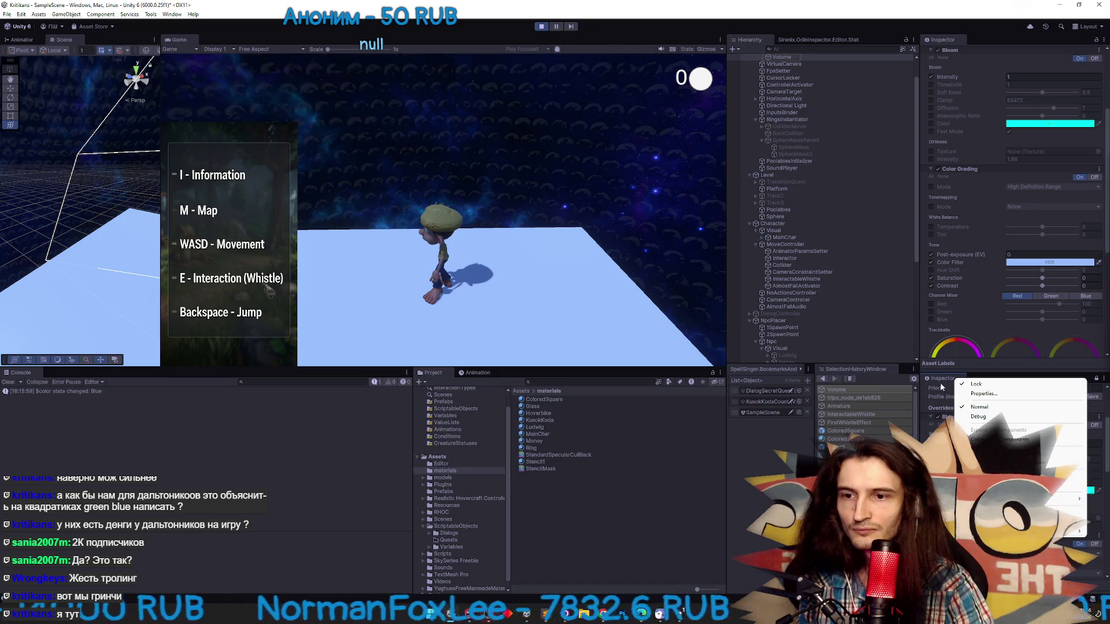
pyautogui.click(949, 382)
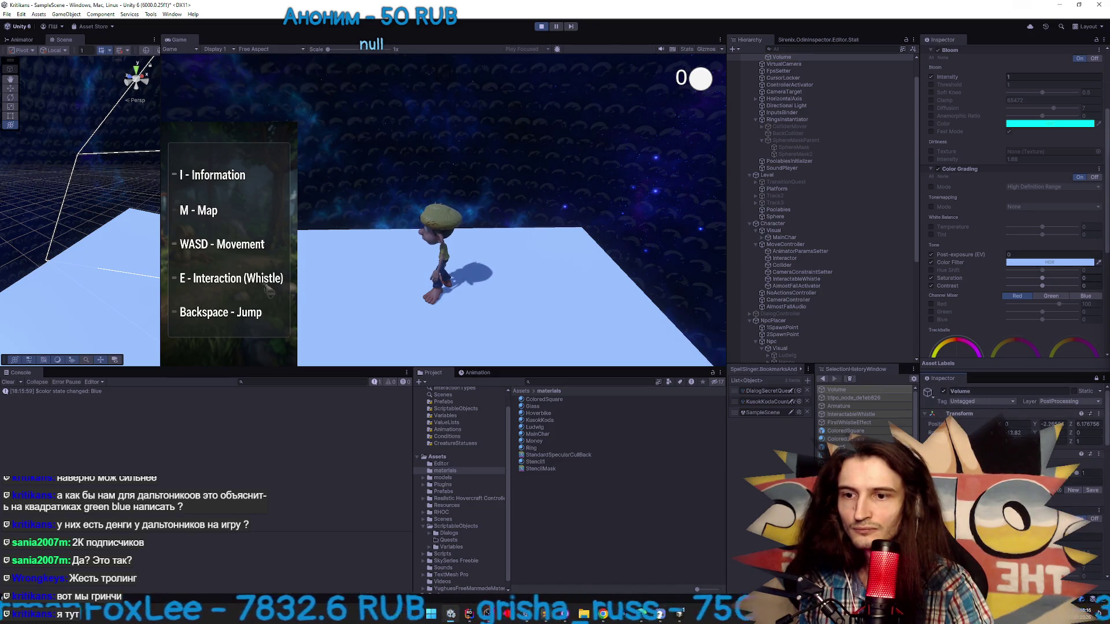
pyautogui.rightClick(962, 386)
pyautogui.press('Escape')
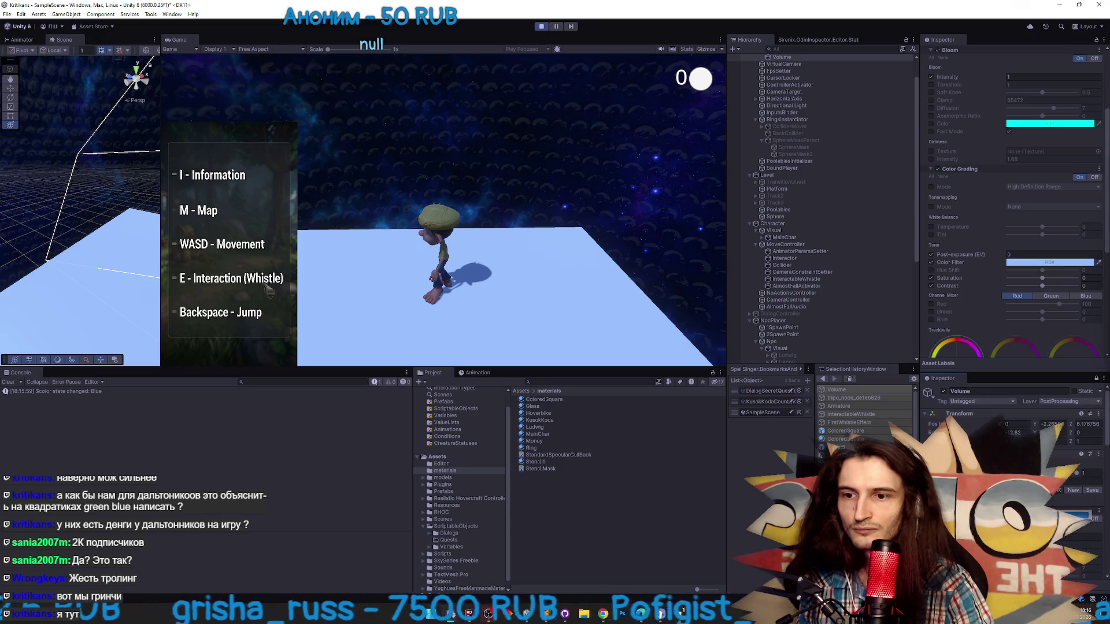
pyautogui.moveTo(1108, 440); pyautogui.dragTo(1108, 517)
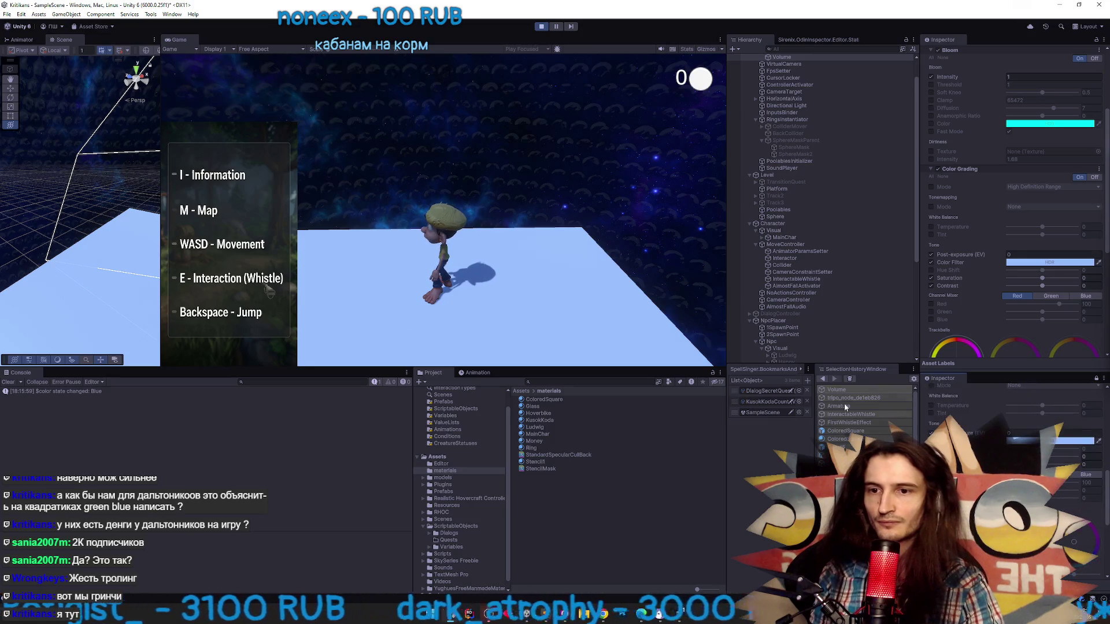
# Turn the character around, then stop and restart Play mode
pyautogui.click(604, 216)
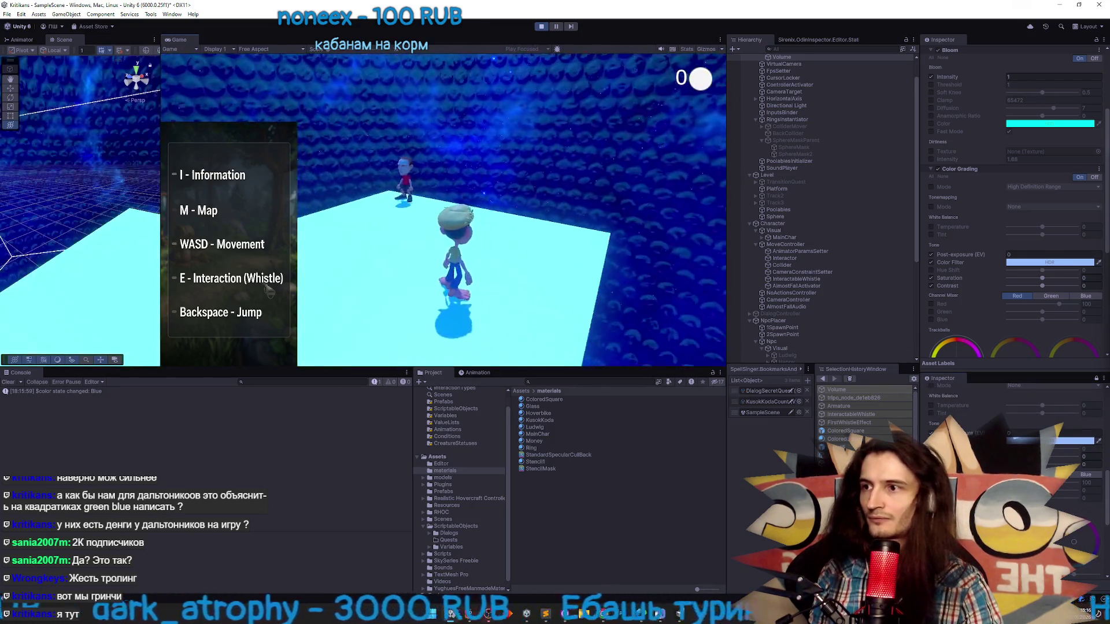
pyautogui.press('a')
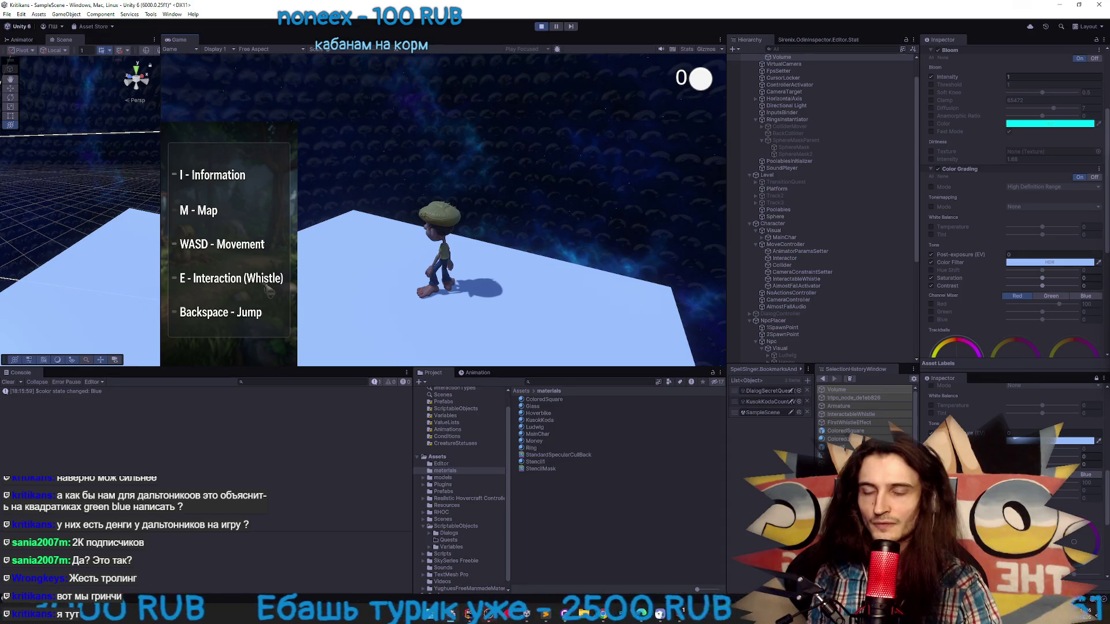
pyautogui.hotkey('ctrl', 'p')
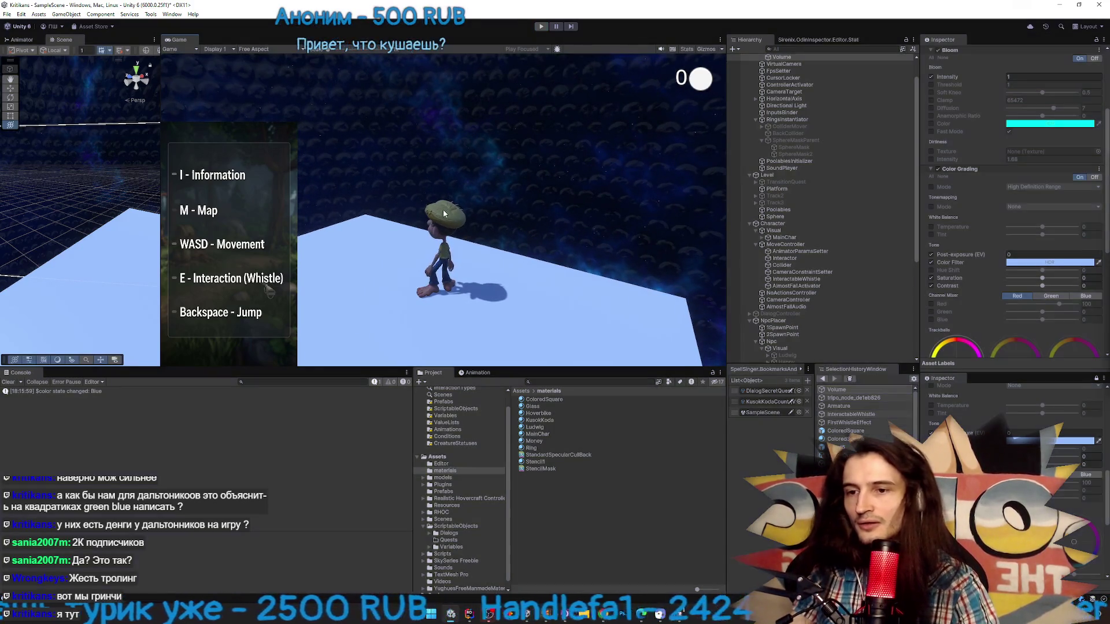
pyautogui.hotkey('ctrl', 'p')
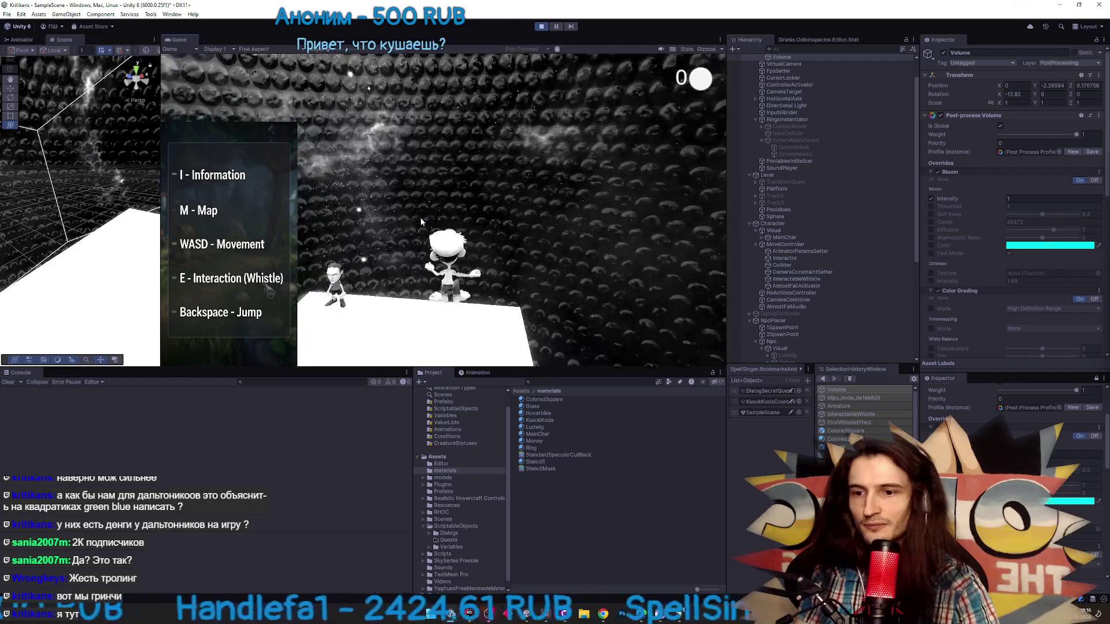
pyautogui.press('super')
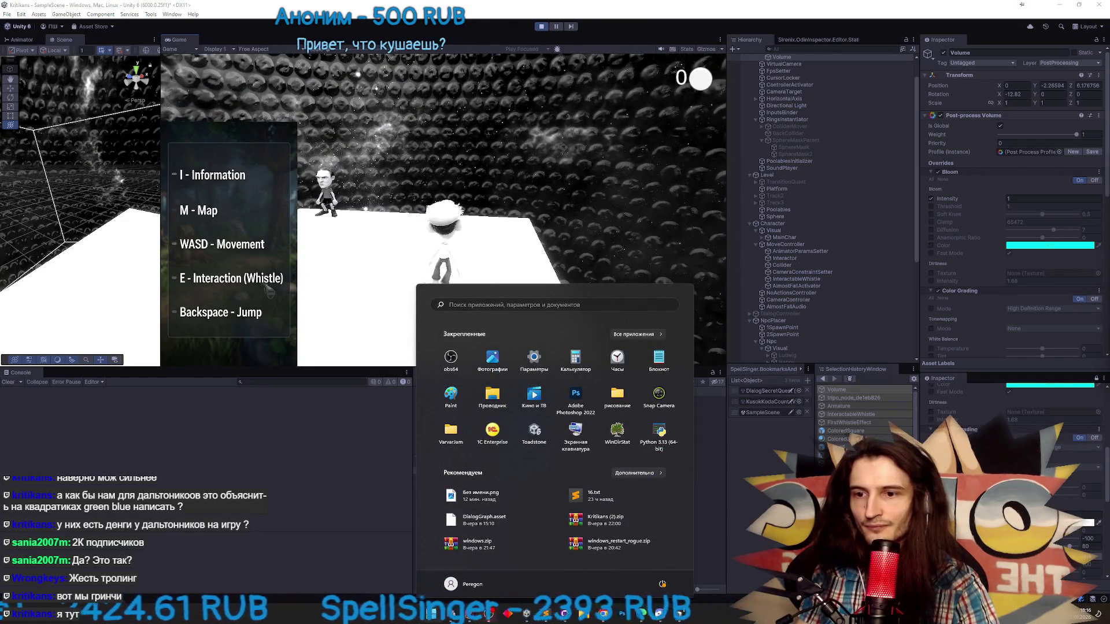
# Close the colour picker and get back to the running game
pyautogui.click(1052, 499)
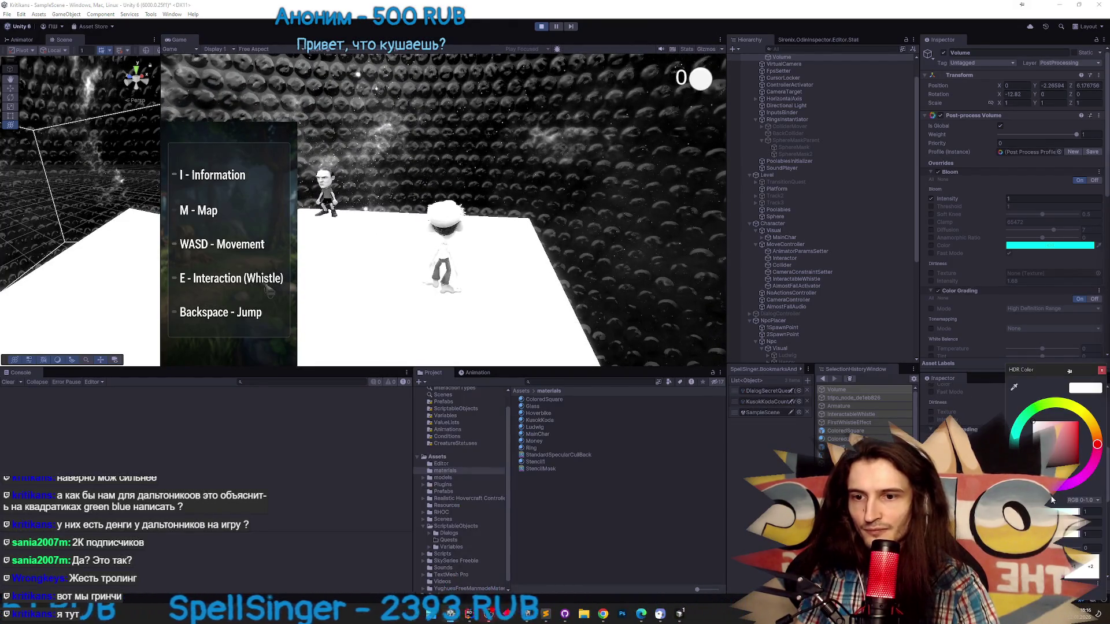
pyautogui.click(1101, 371)
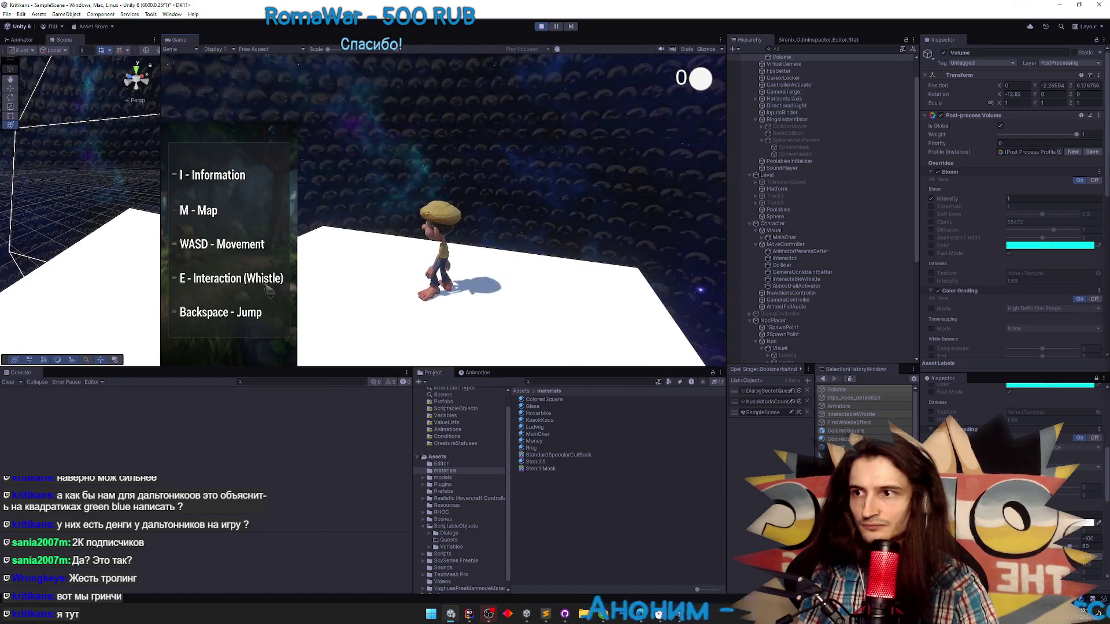
pyautogui.press('super')
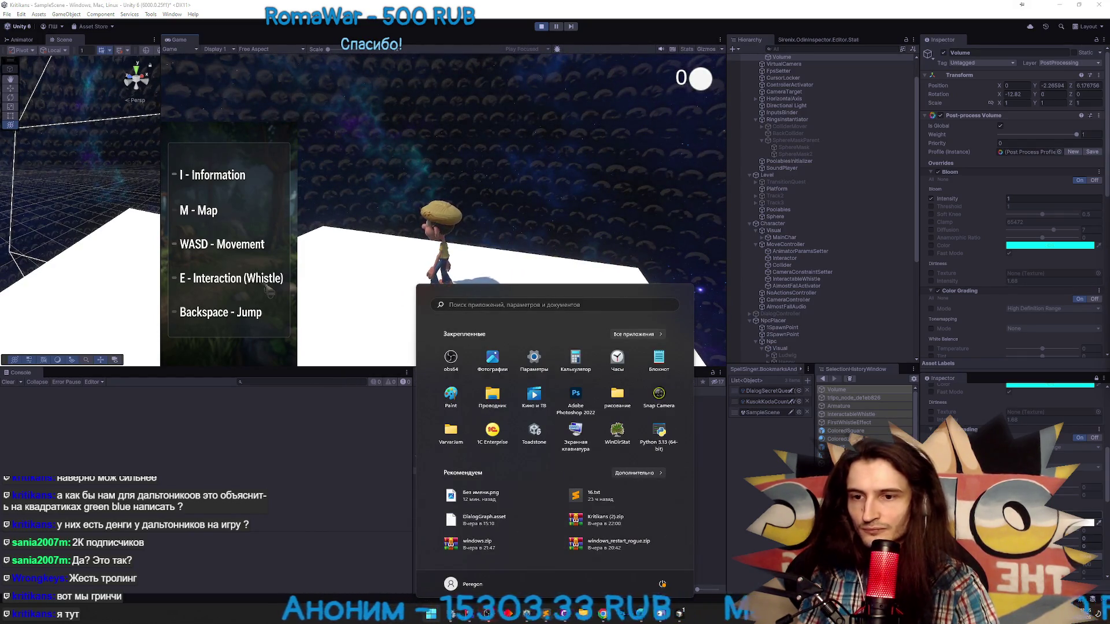
pyautogui.press('super')
# Tint the effect colour cyan in the HDR picker, then stop Play mode
pyautogui.click(1075, 523)
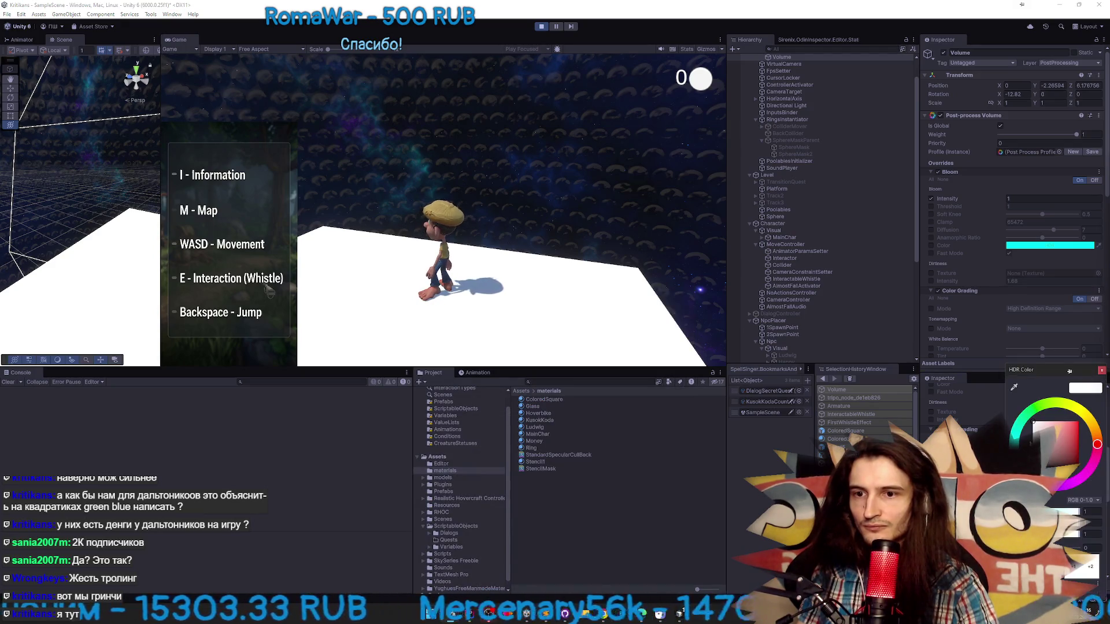
pyautogui.click(1015, 440)
pyautogui.moveTo(1046, 459); pyautogui.dragTo(1083, 438)
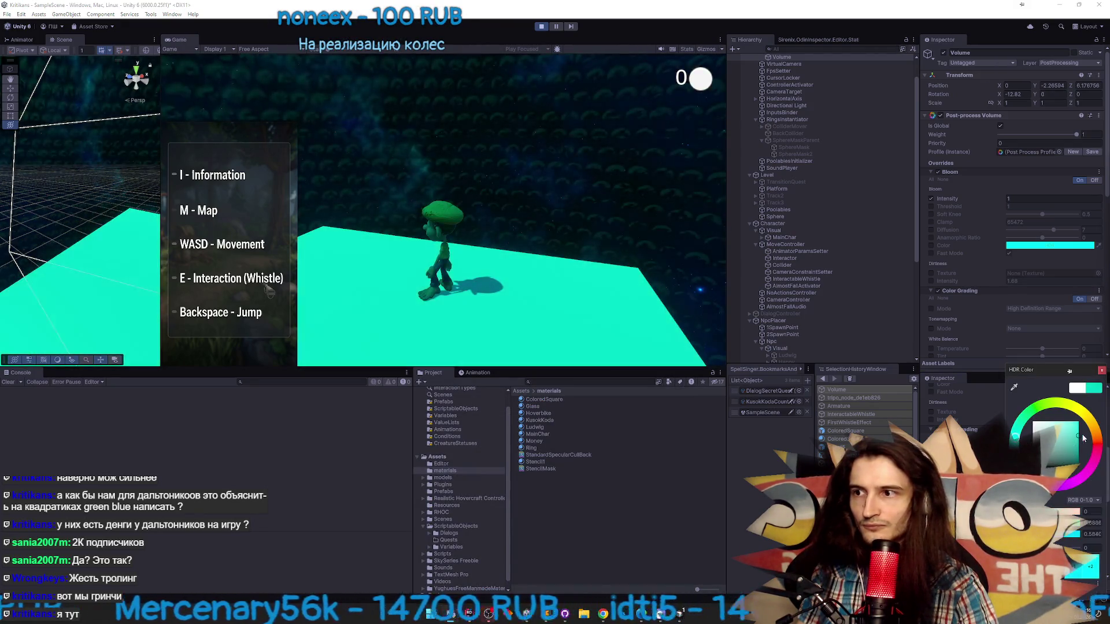
pyautogui.hotkey('ctrl', 'p')
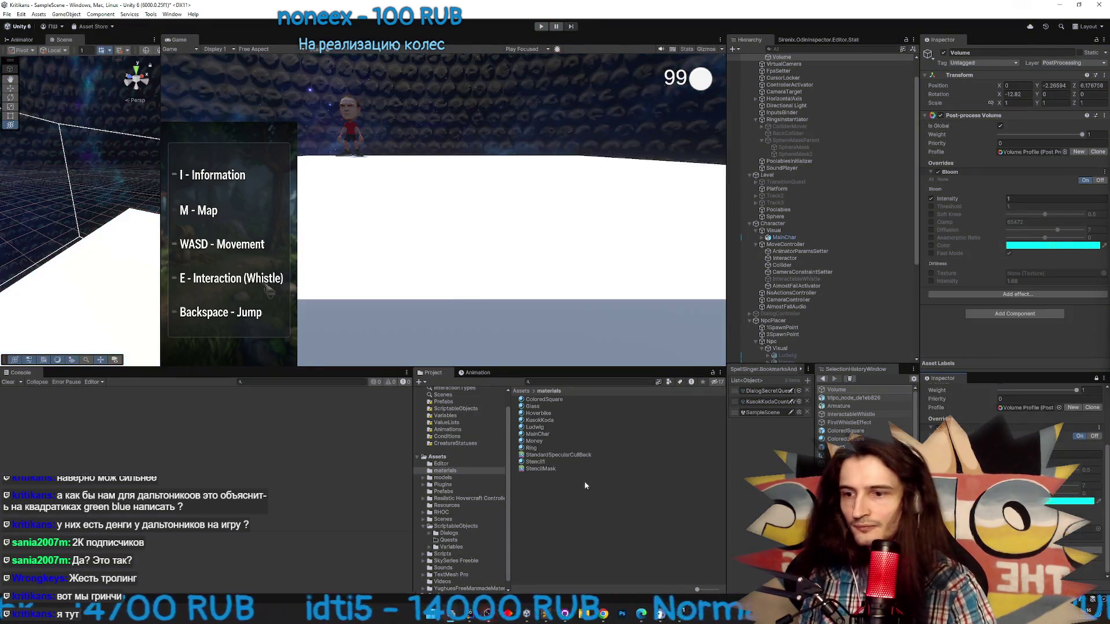
pyautogui.click(672, 612)
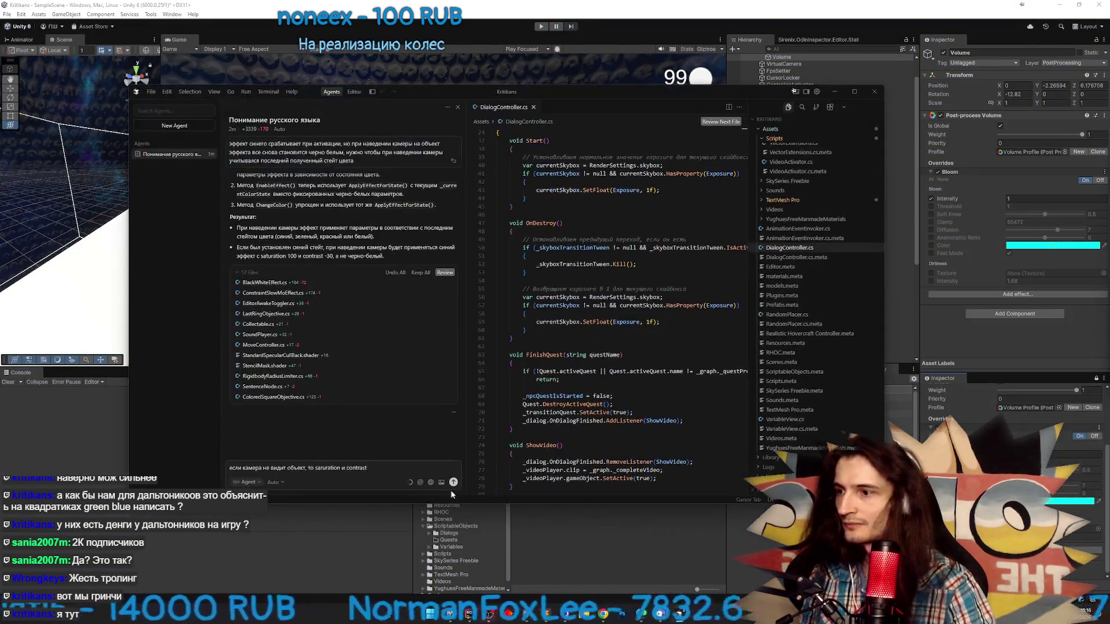
# Trim the draft prompt and briefly check the running game before returning to Cursor
pyautogui.press('BackSpace')
pyautogui.press('BackSpace')
pyautogui.press('BackSpace')
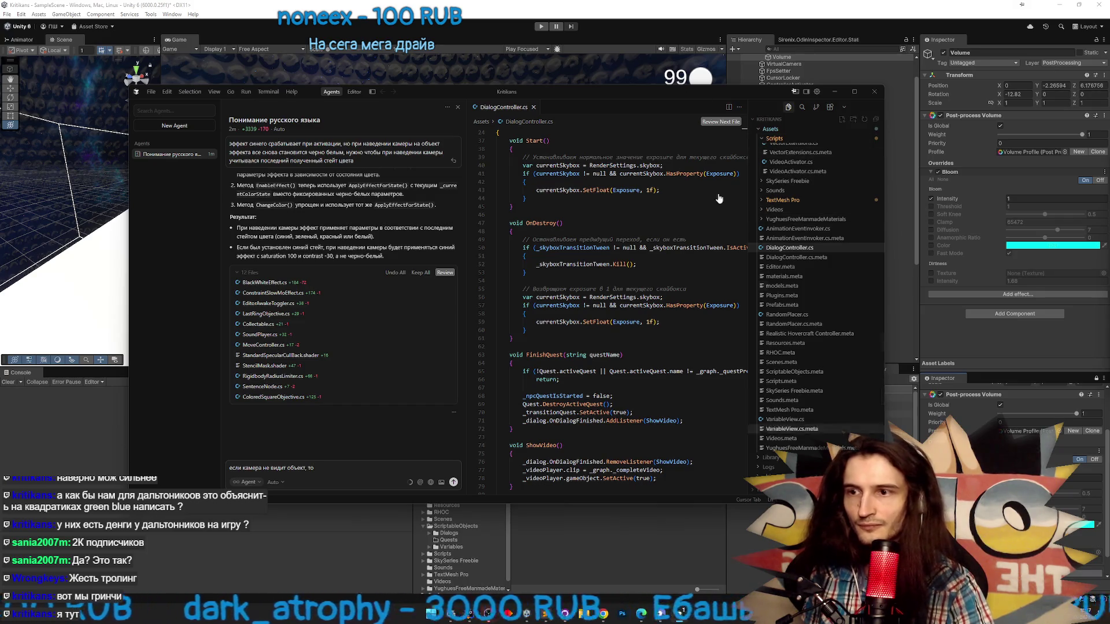
pyautogui.click(643, 69)
pyautogui.press('super')
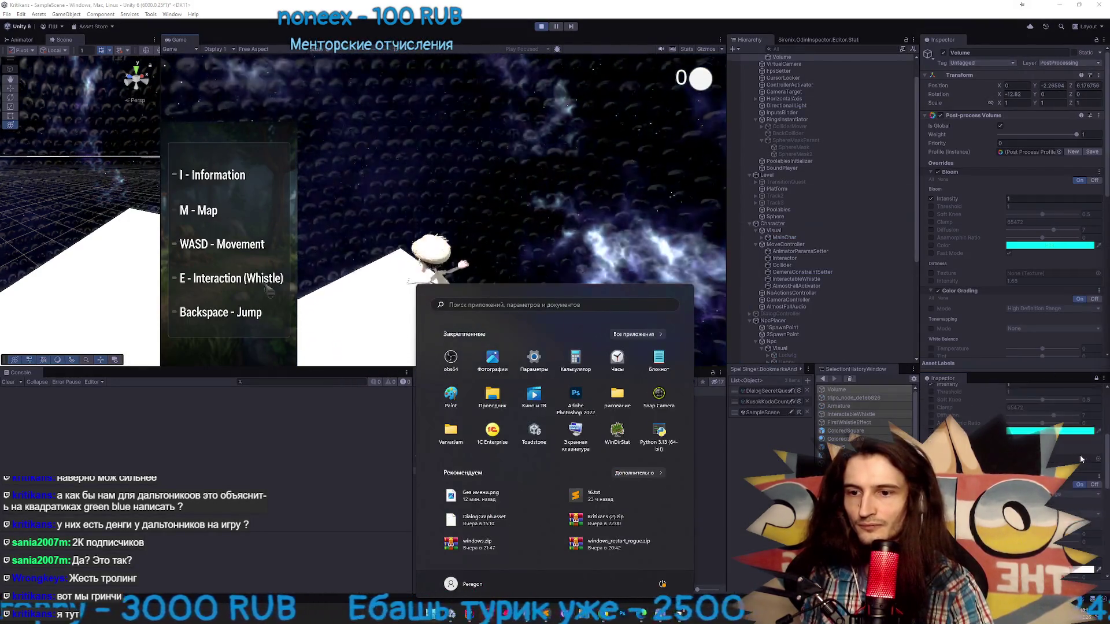
pyautogui.press('super')
pyautogui.press('super')
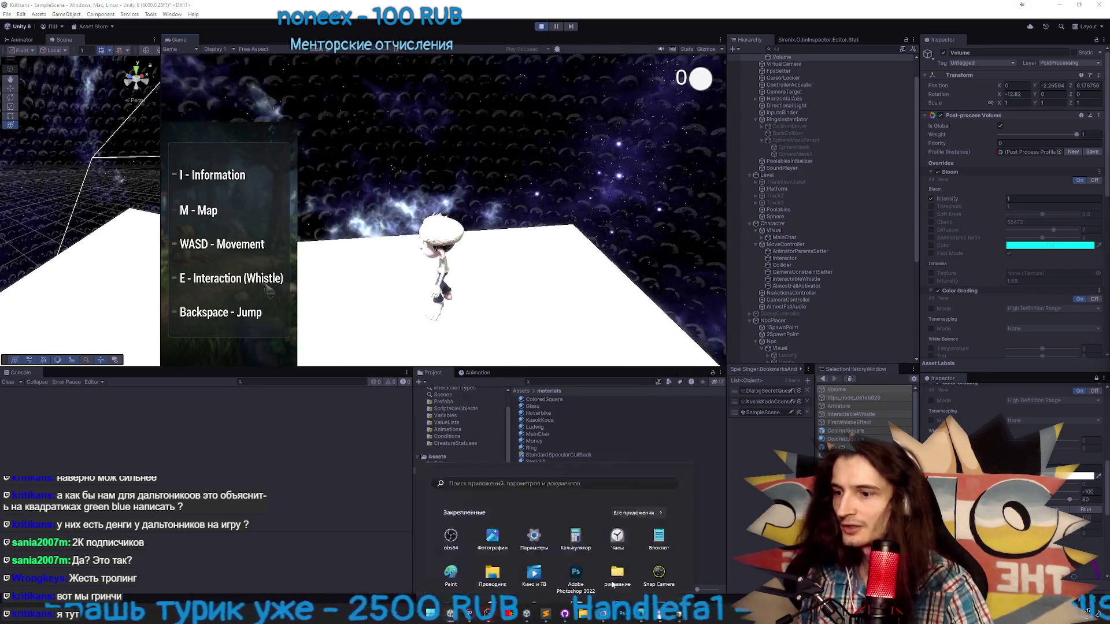
pyautogui.click(679, 615)
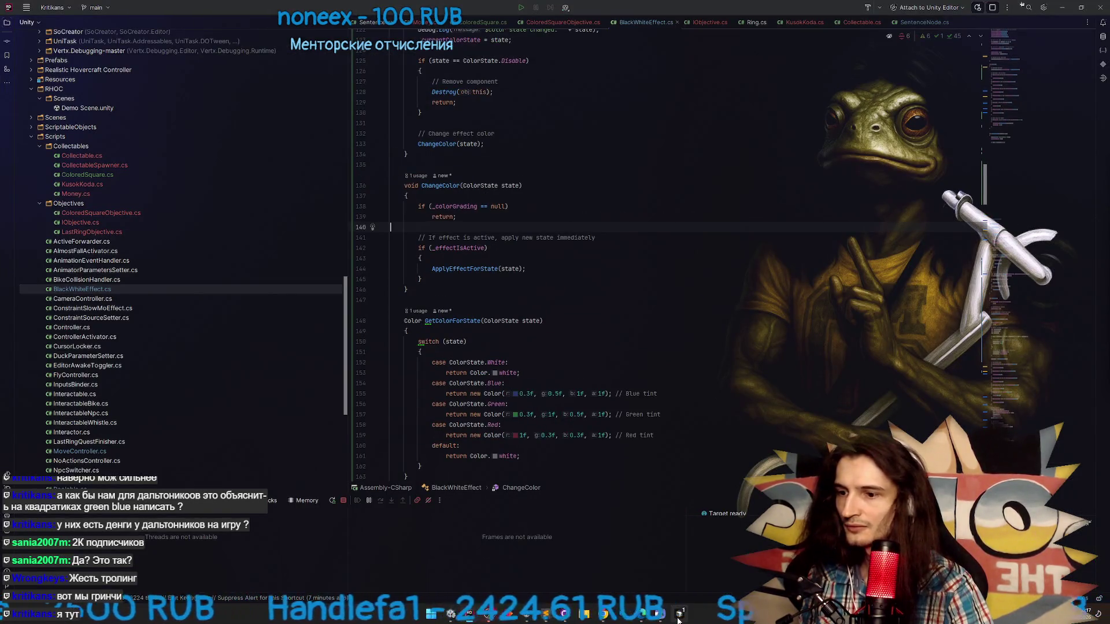
pyautogui.click(658, 614)
pyautogui.write('если камера не видит объект, то color fi')
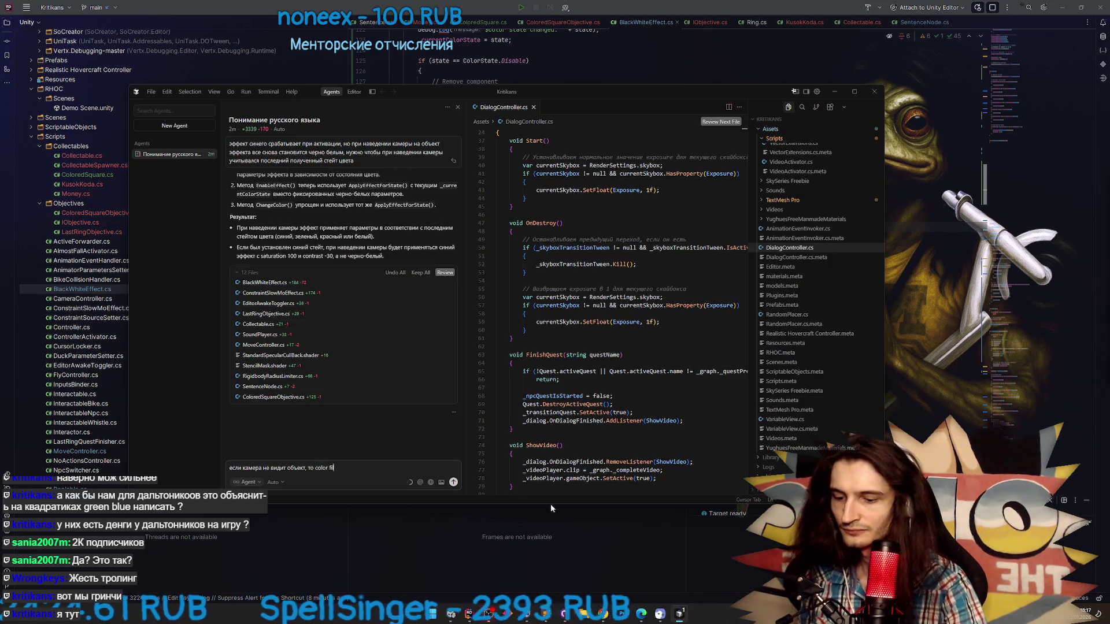
# Send the request that the colour filter return to white when the object is lost
pyautogui.write('lter должен возвр')
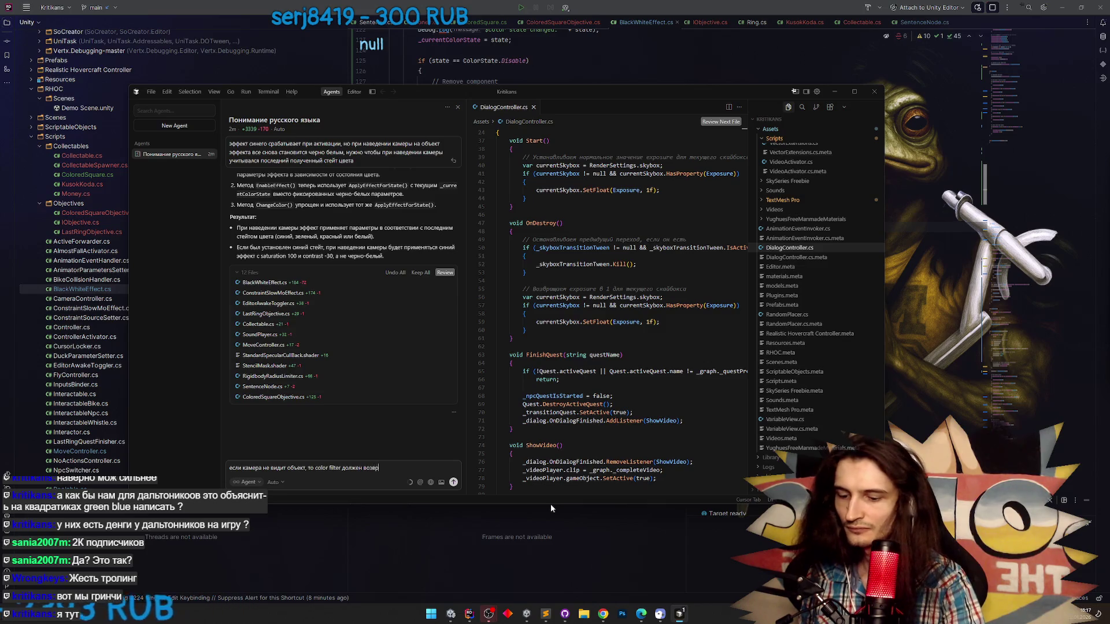
pyautogui.write('ащаться к белому')
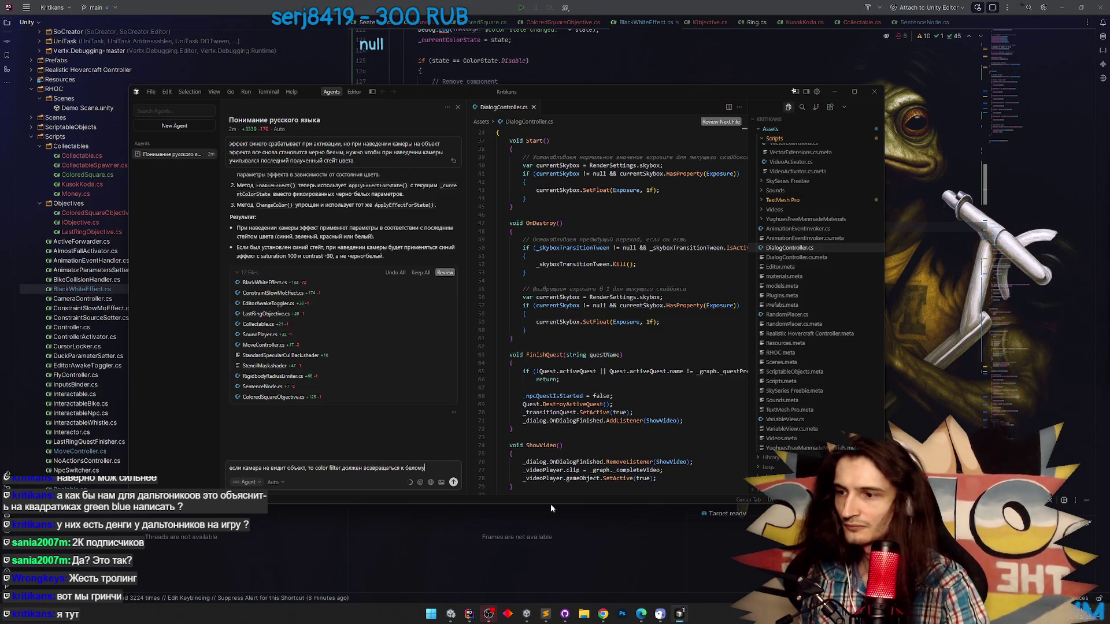
pyautogui.write(', каким бы он ')
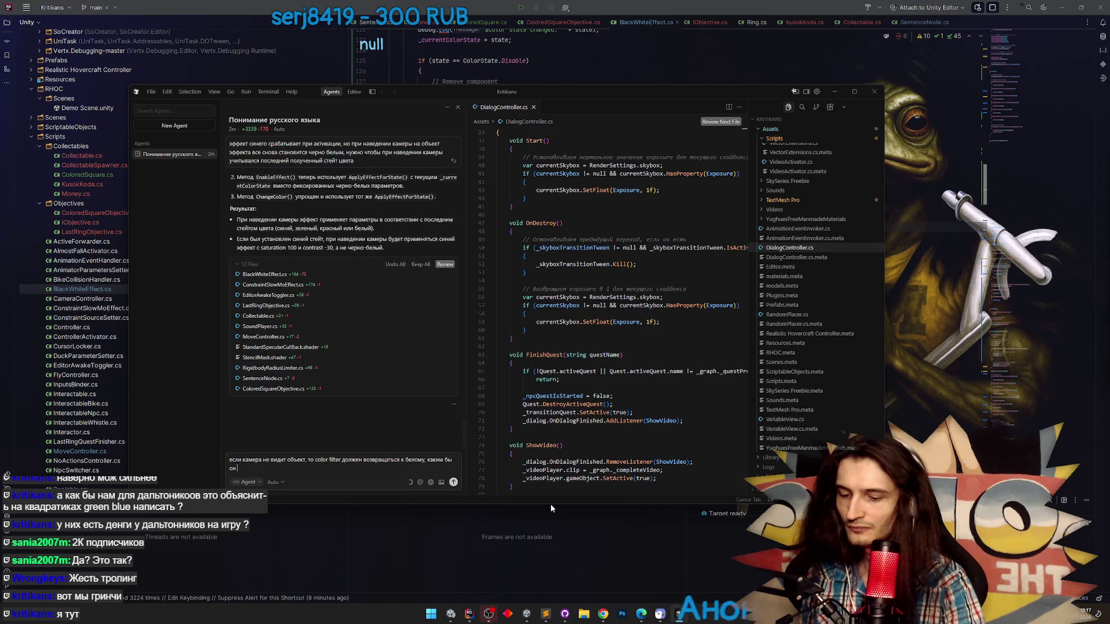
pyautogui.write('ни был. Н')
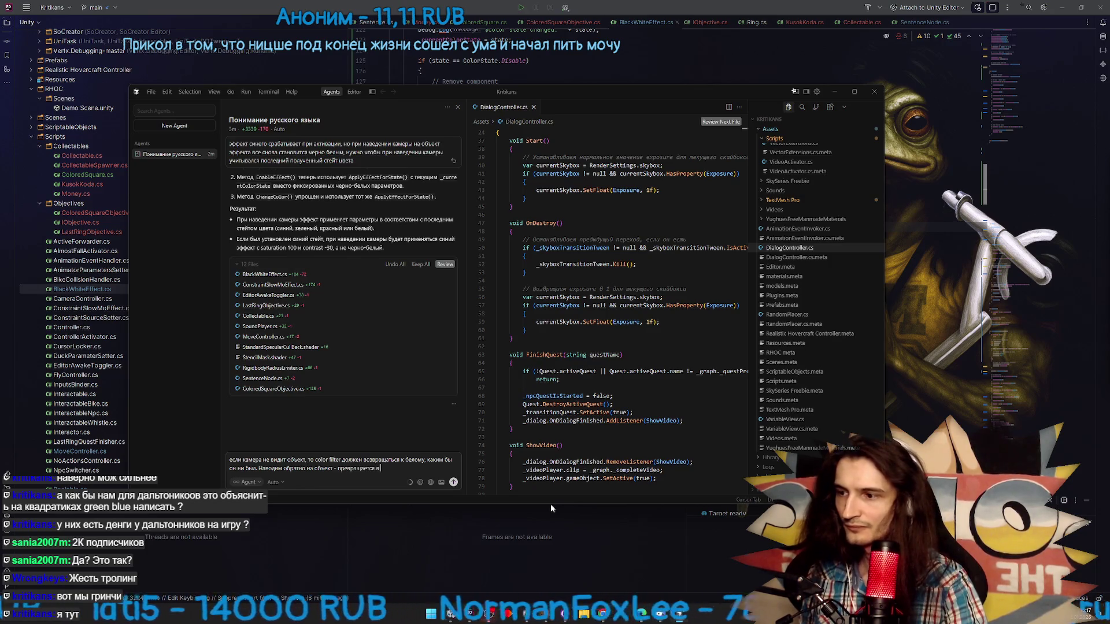
pyautogui.write('цвет нужного с')
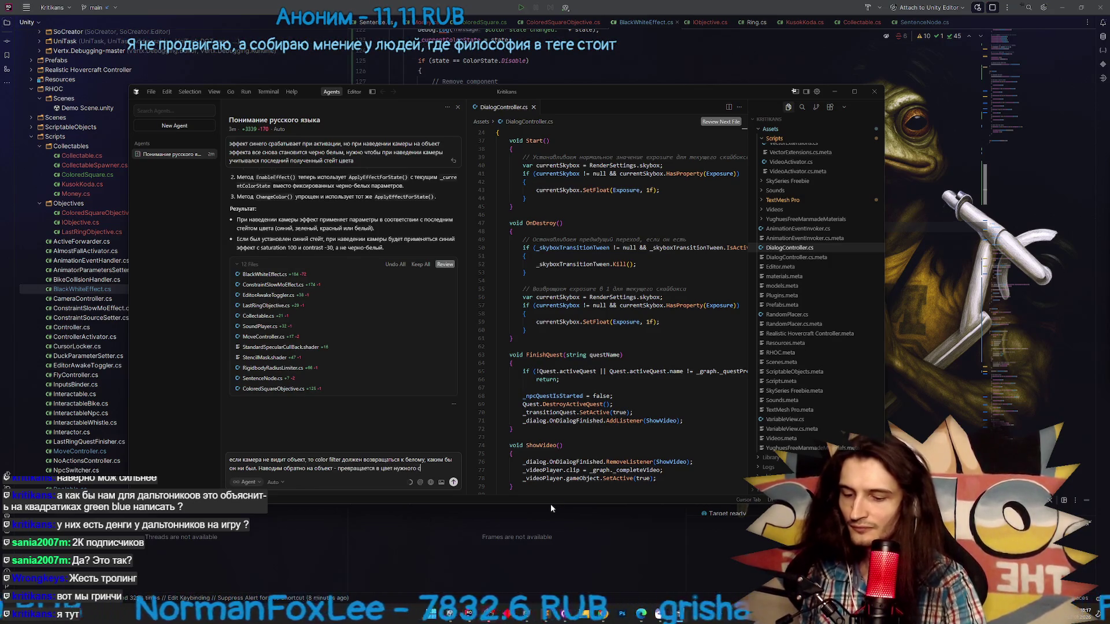
pyautogui.write('тет')
pyautogui.press('BackSpace')
pyautogui.write('йта')
pyautogui.press('Return')
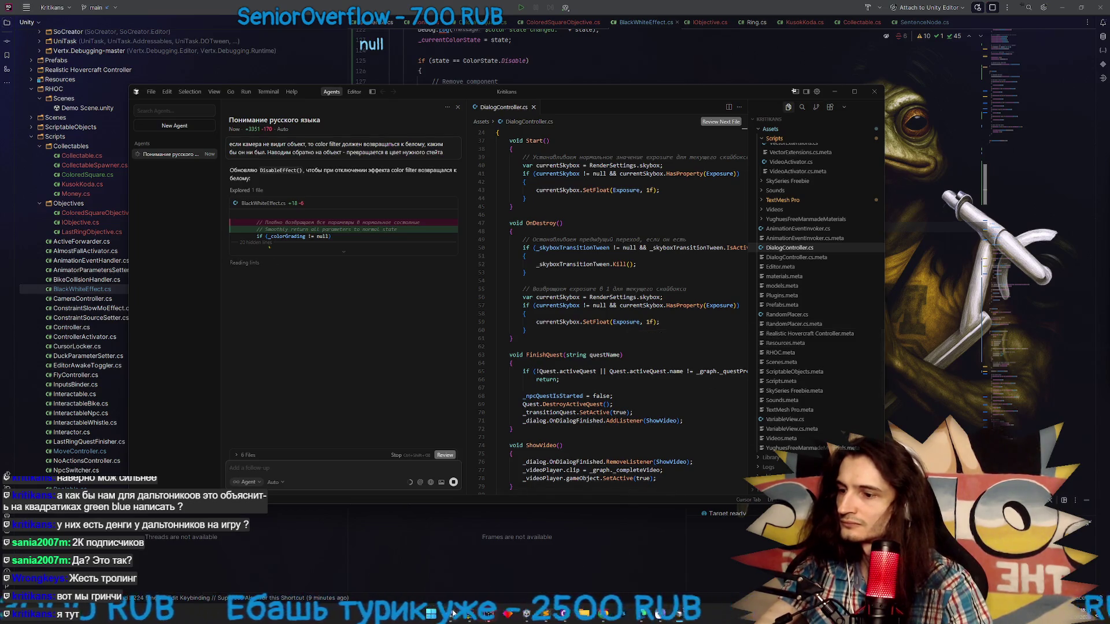
# Switch to Unity and restart Play mode
pyautogui.moveTo(452, 614)
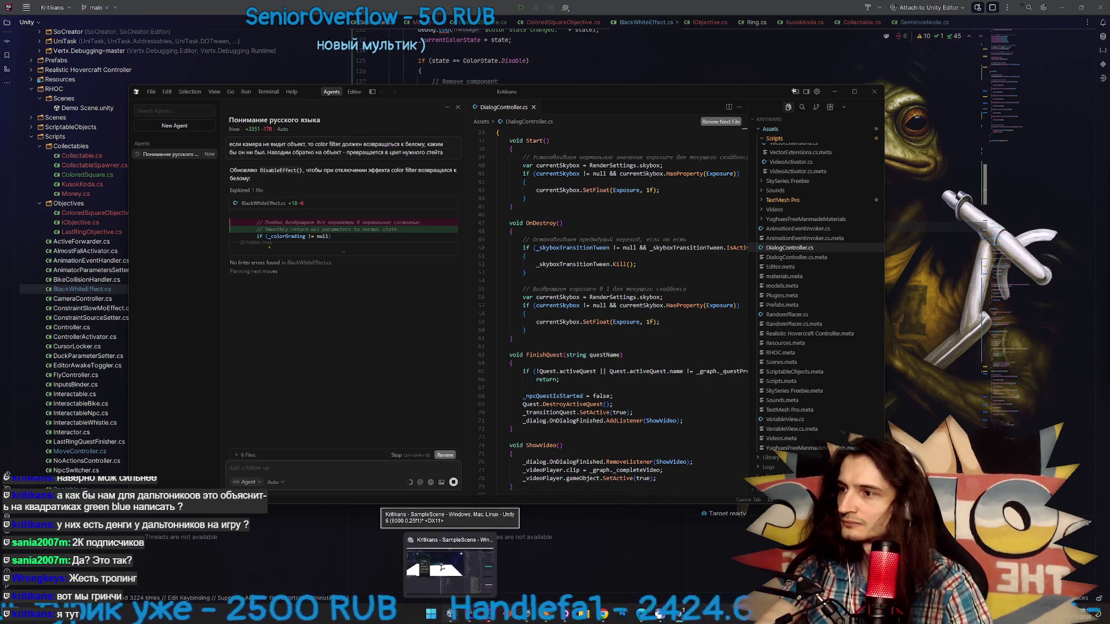
pyautogui.click(452, 614)
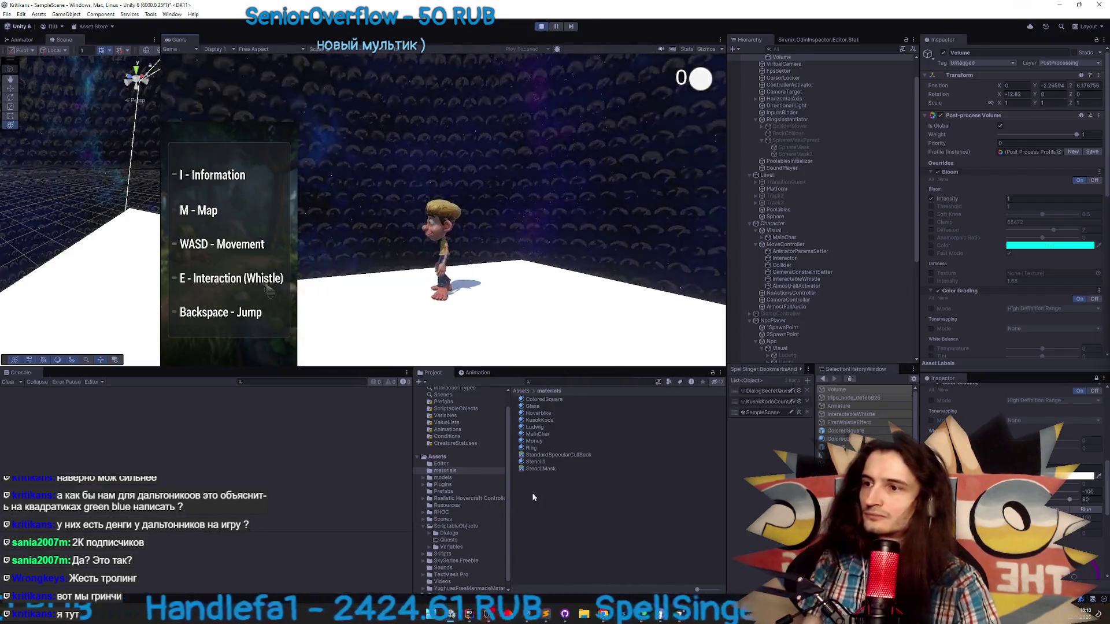
pyautogui.hotkey('ctrl', 'p')
pyautogui.hotkey('ctrl', 'p')
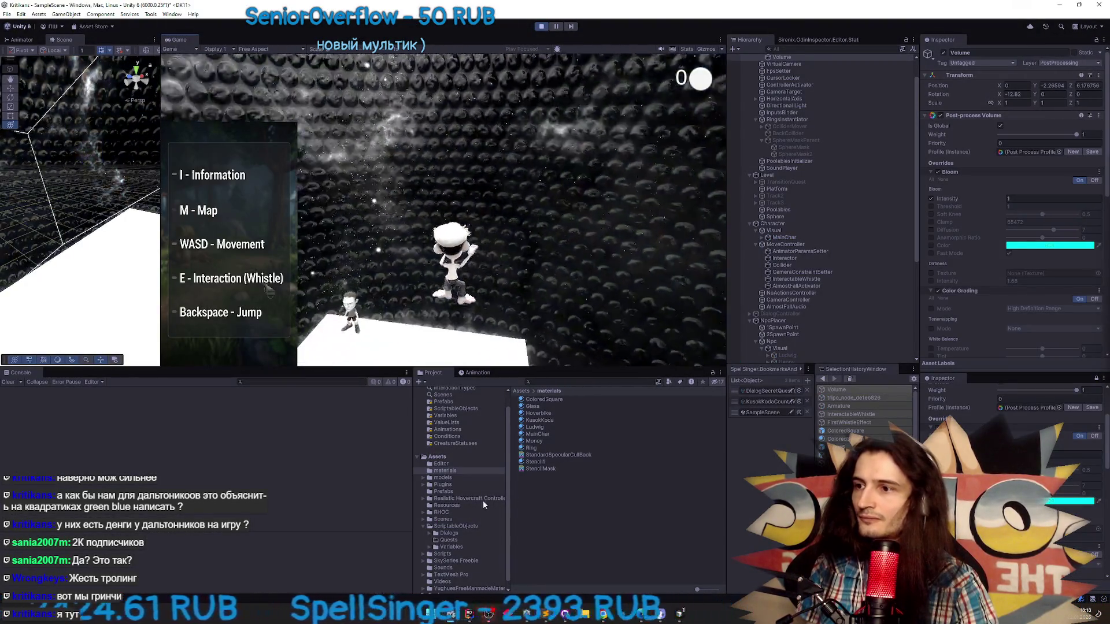
pyautogui.press('super')
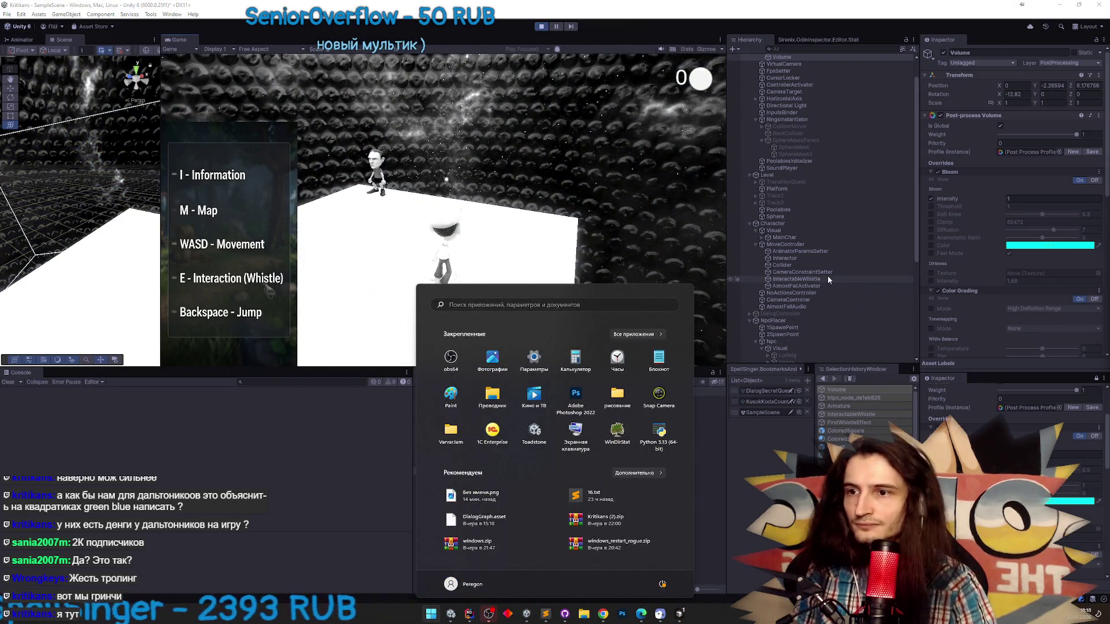
pyautogui.press('Escape')
pyautogui.hotkey('ctrl', 'p')
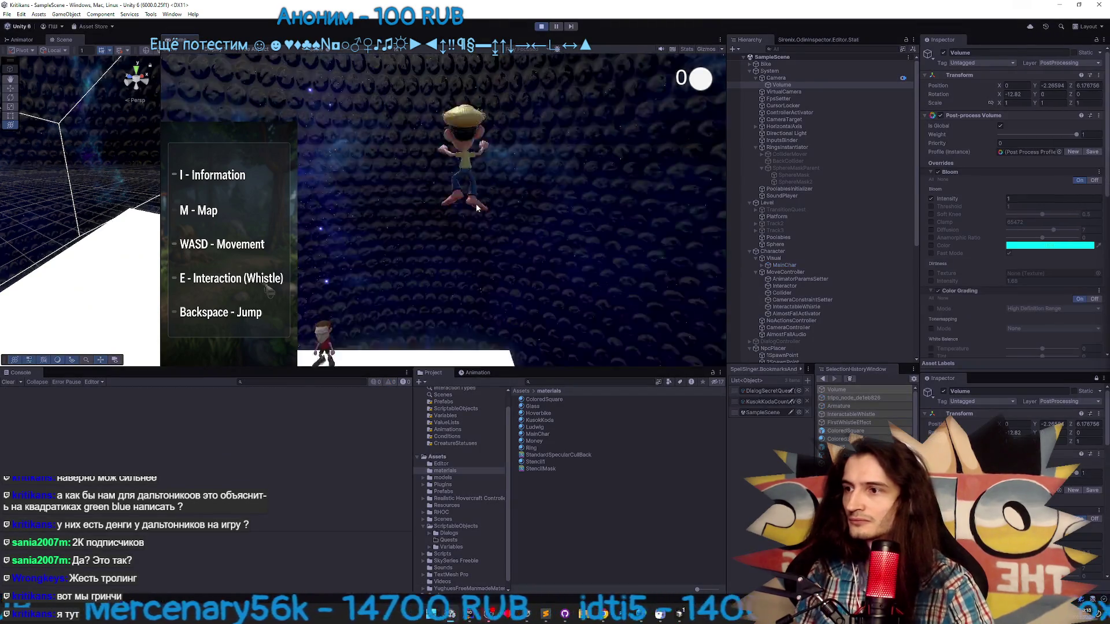
pyautogui.press('super')
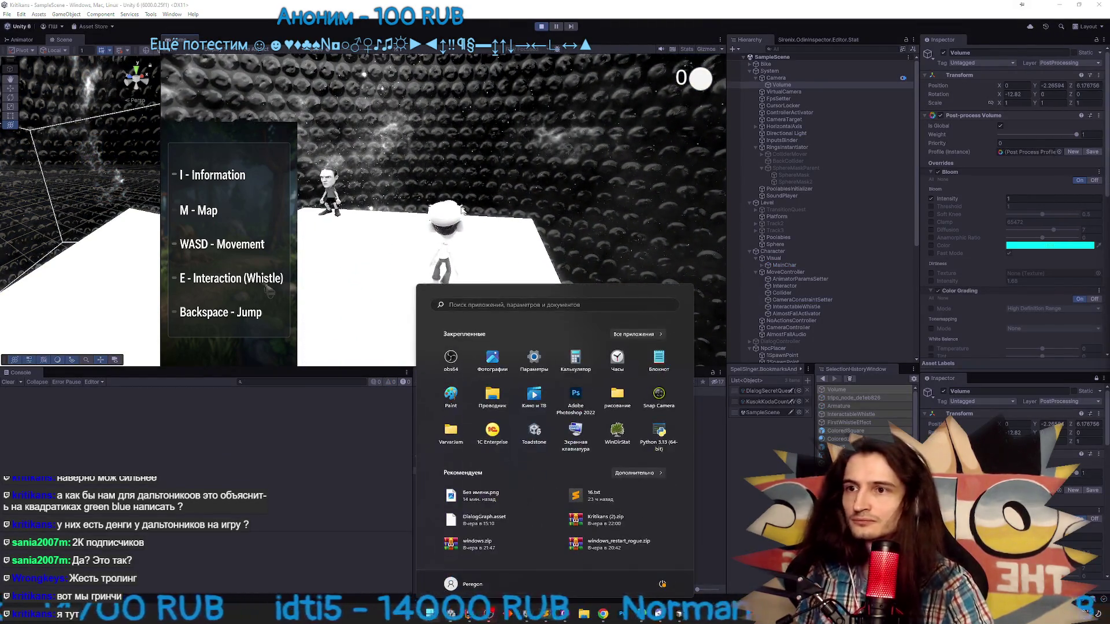
pyautogui.scroll(-5, 804, 254)
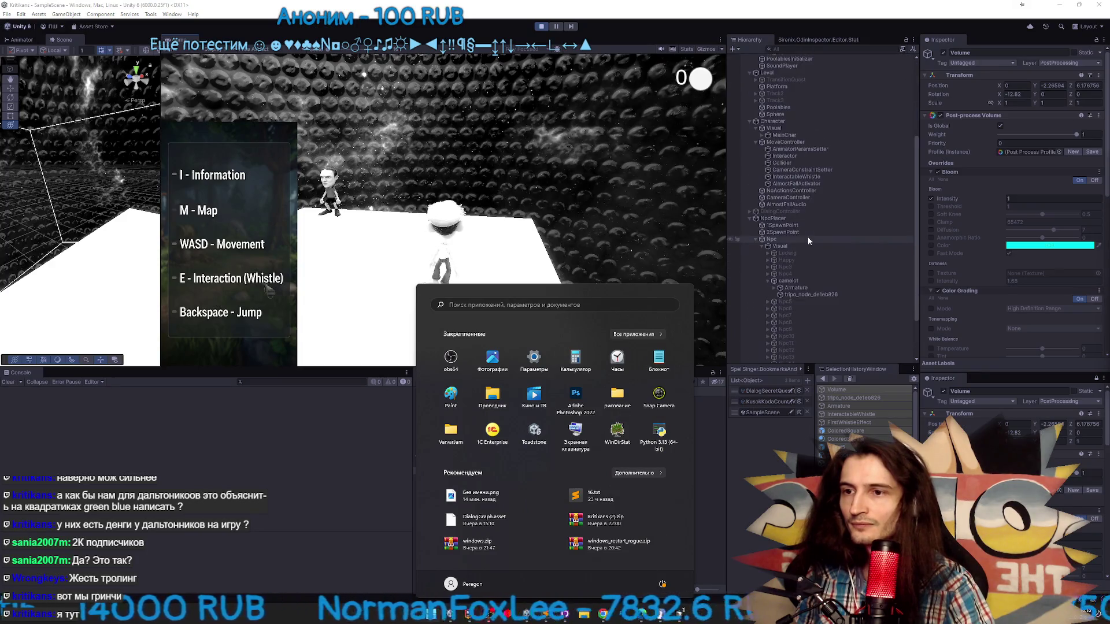
# Set tripo_node_de1eb826's test colour State to Green
pyautogui.click(811, 294)
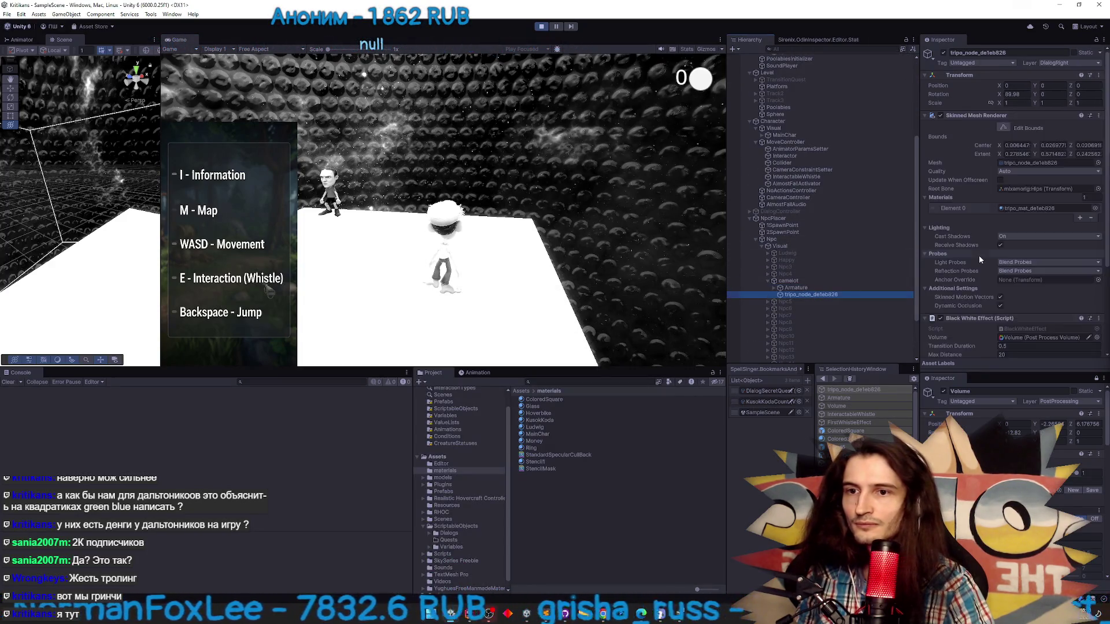
pyautogui.scroll(-1, 986, 251)
pyautogui.click(1018, 262)
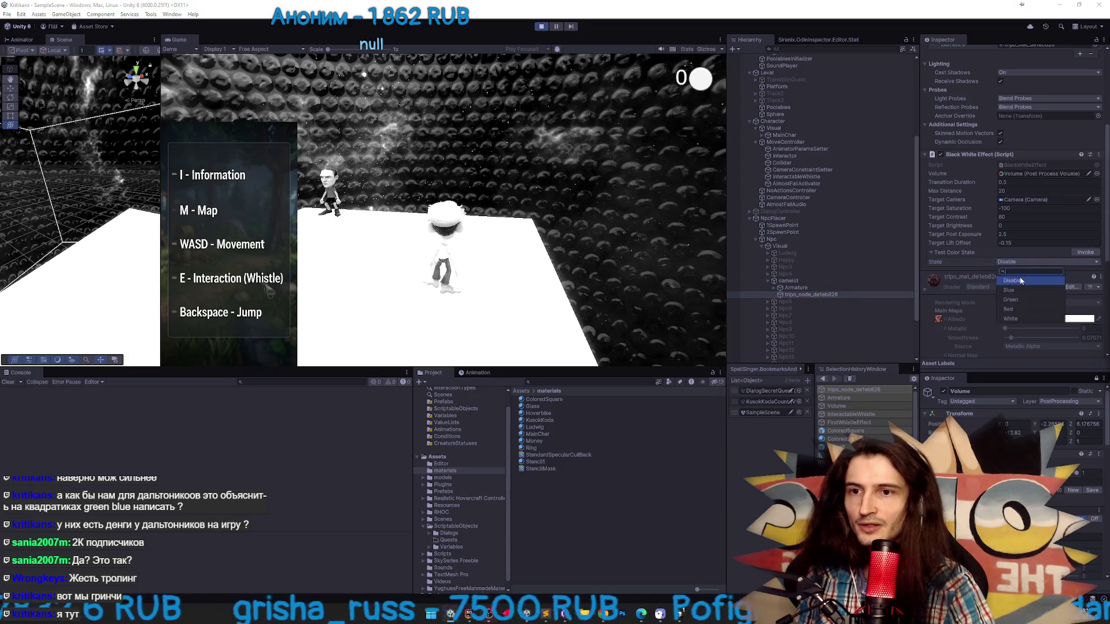
pyautogui.click(1017, 298)
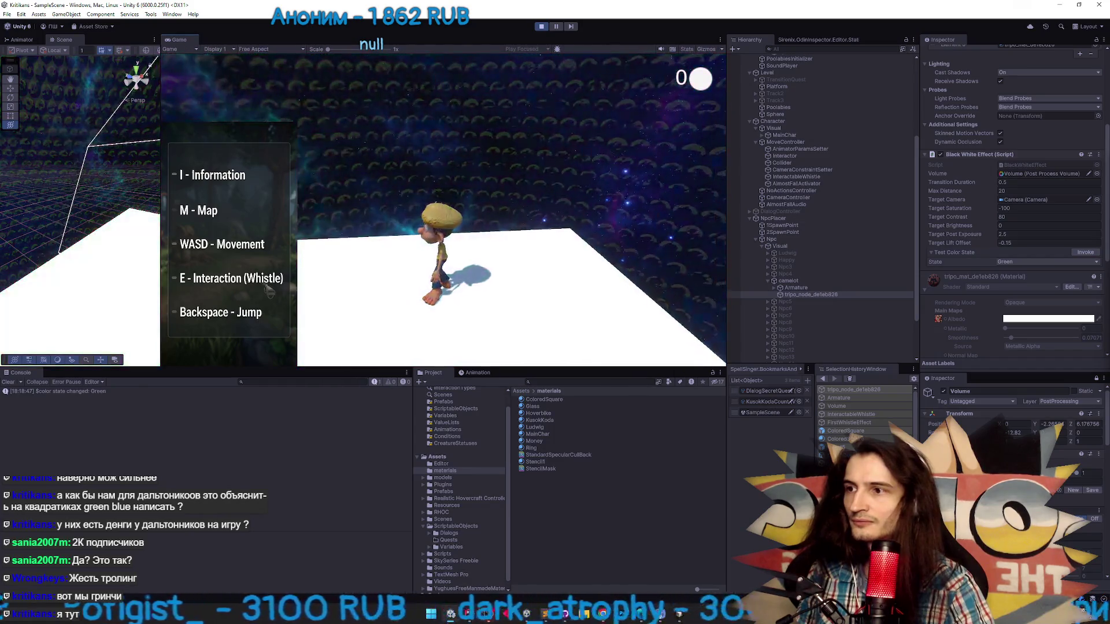
# Maximize the Game view, talk to the NPCs with E, and answer Да
pyautogui.hotkey('shift', 'space')
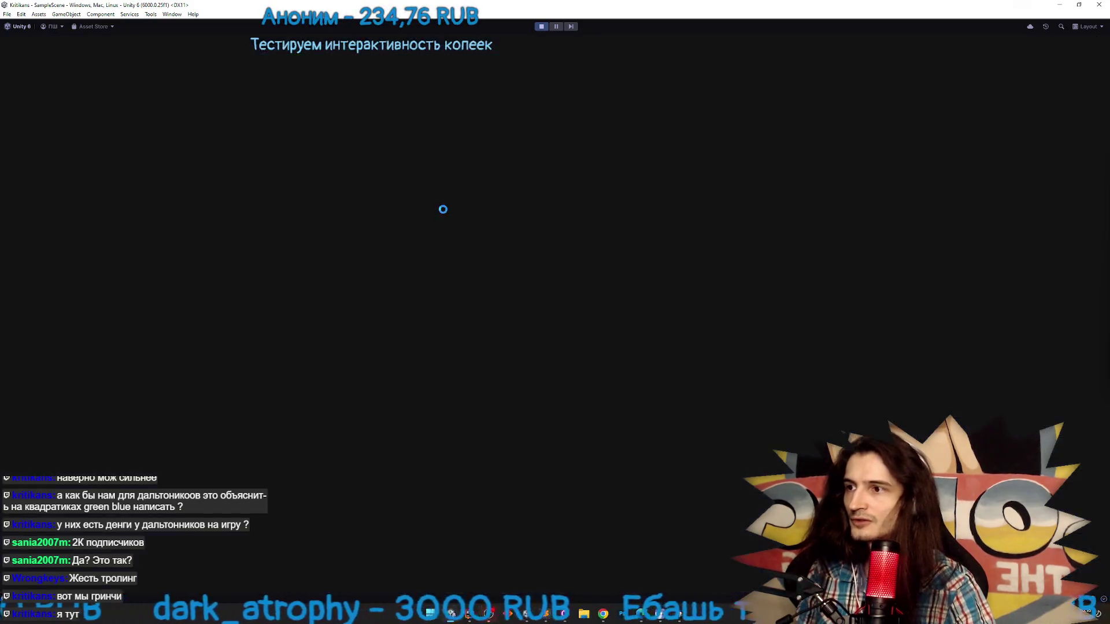
pyautogui.press('e')
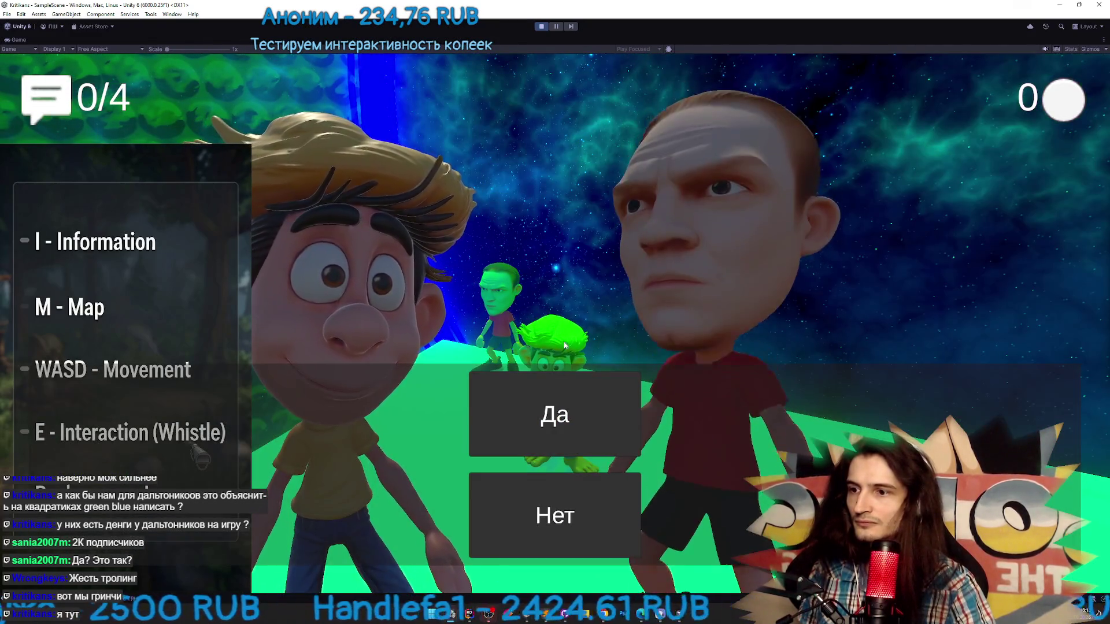
pyautogui.click(555, 410)
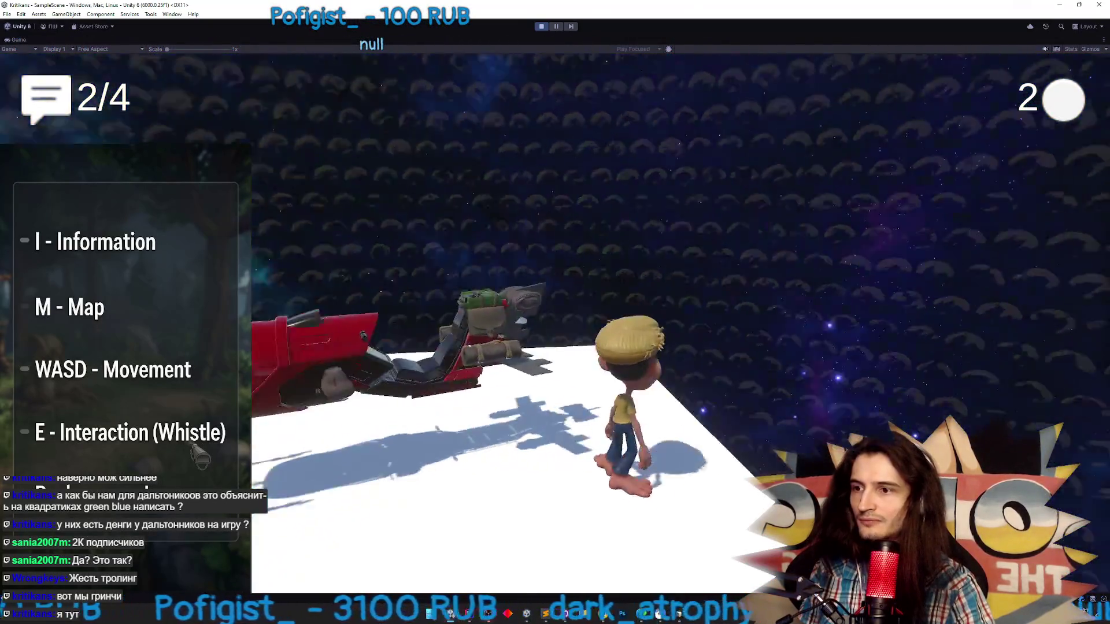
pyautogui.press('w')
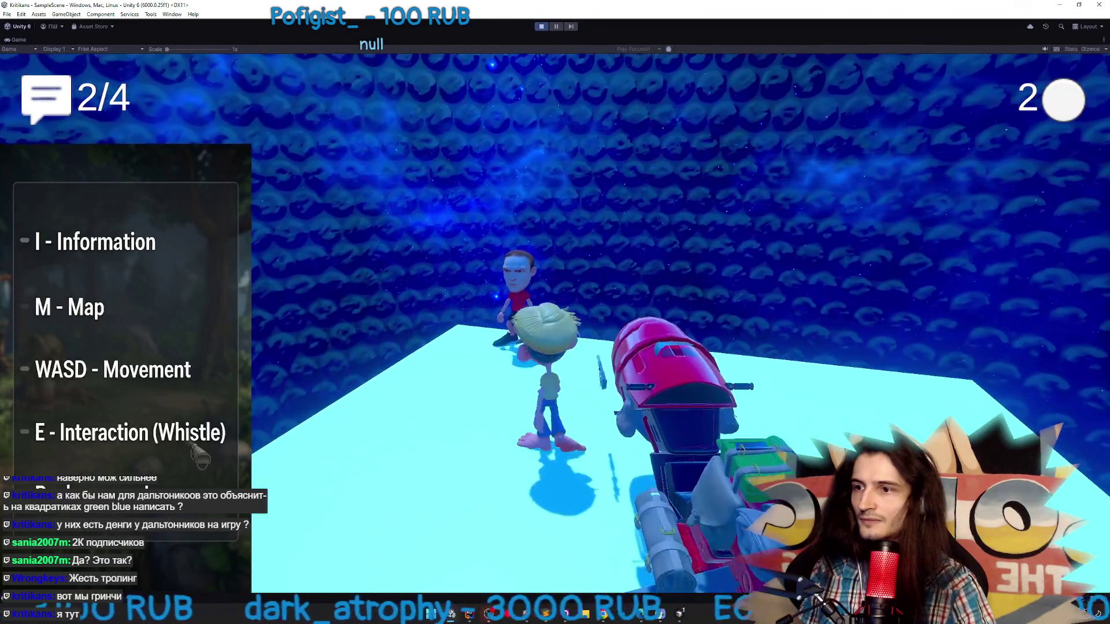
pyautogui.press('e')
pyautogui.click(568, 398)
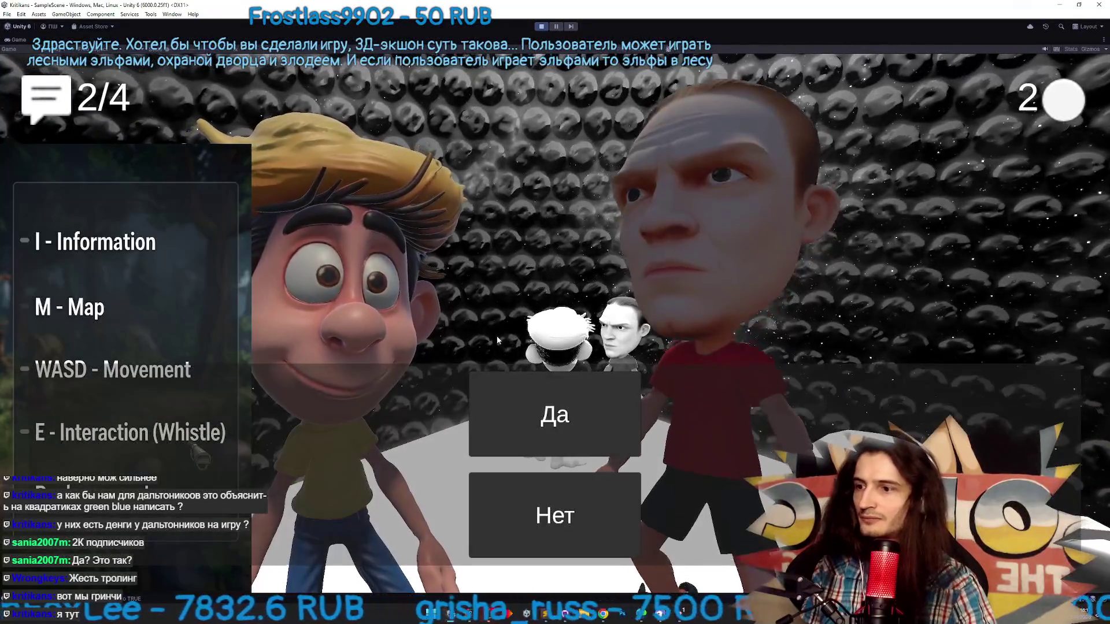
# Answer Нет, click through Людвиг's remaining lines, and stop Play mode
pyautogui.click(555, 513)
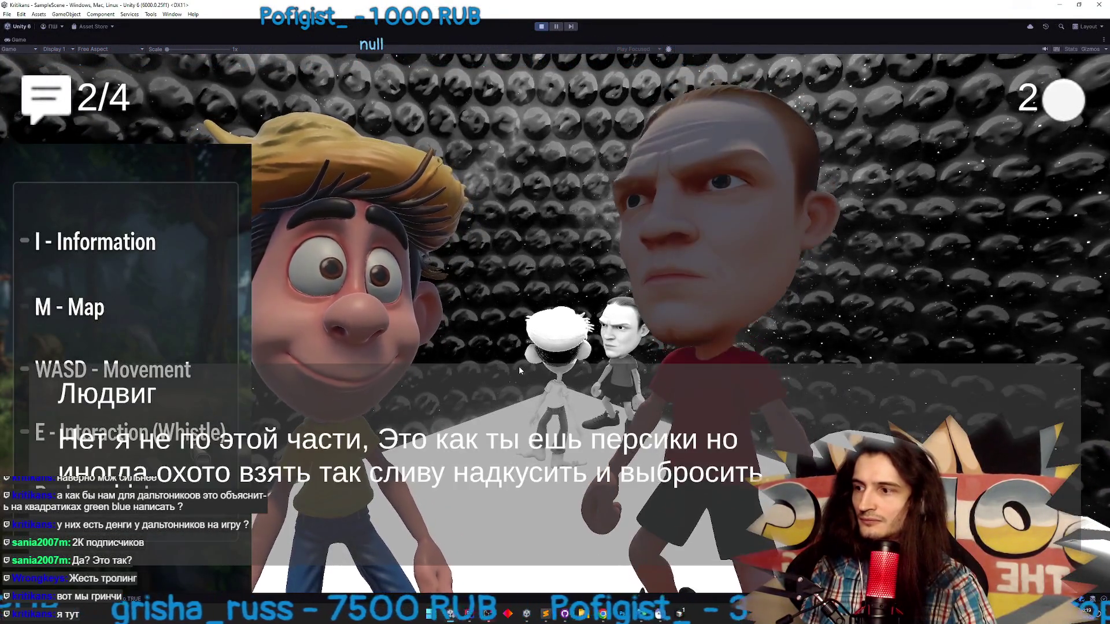
pyautogui.click(519, 371)
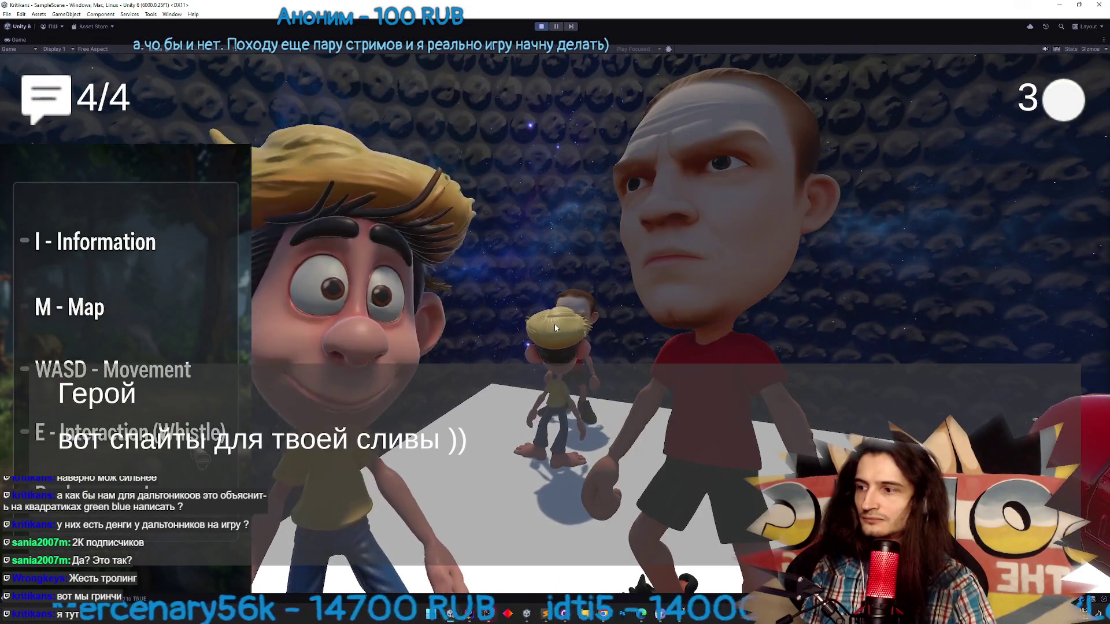
pyautogui.click(554, 328)
pyautogui.click(555, 328)
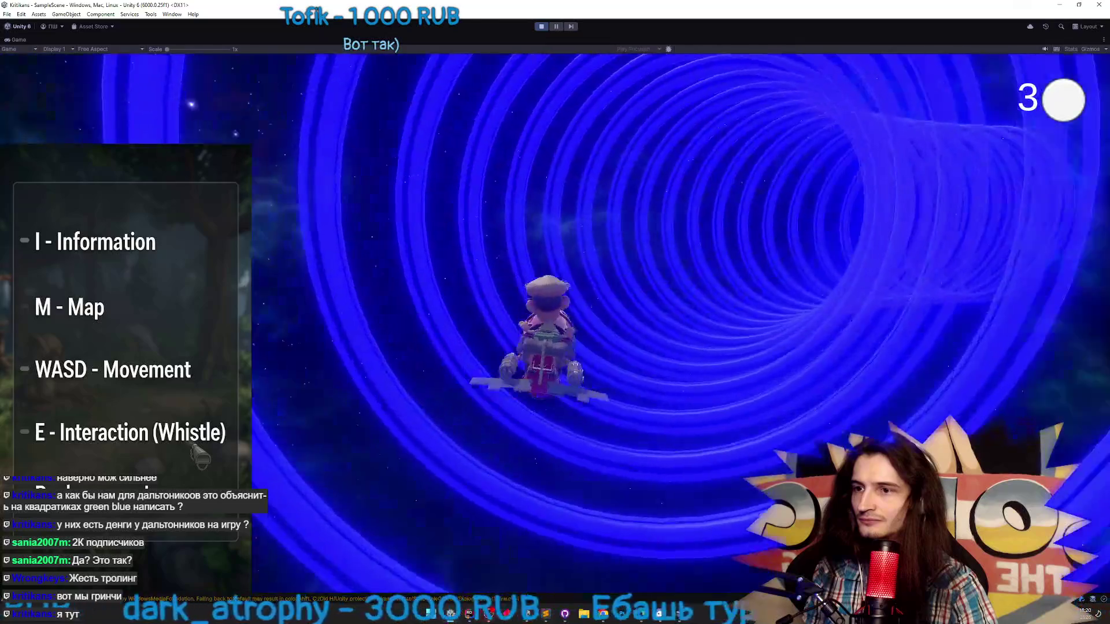
pyautogui.hotkey('ctrl', 'p')
# Review the TZ.todo list in Sublime Text, then open the Quest5 prefab in Unity
pyautogui.hotkey('alt', 'Tab')
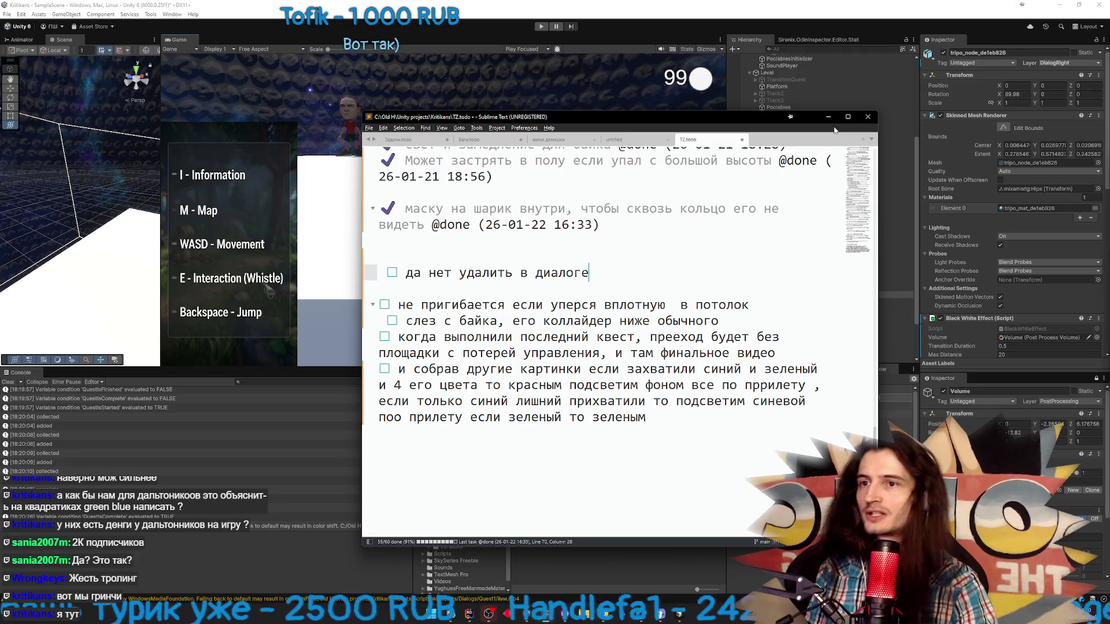
pyautogui.hotkey('alt', 'Tab')
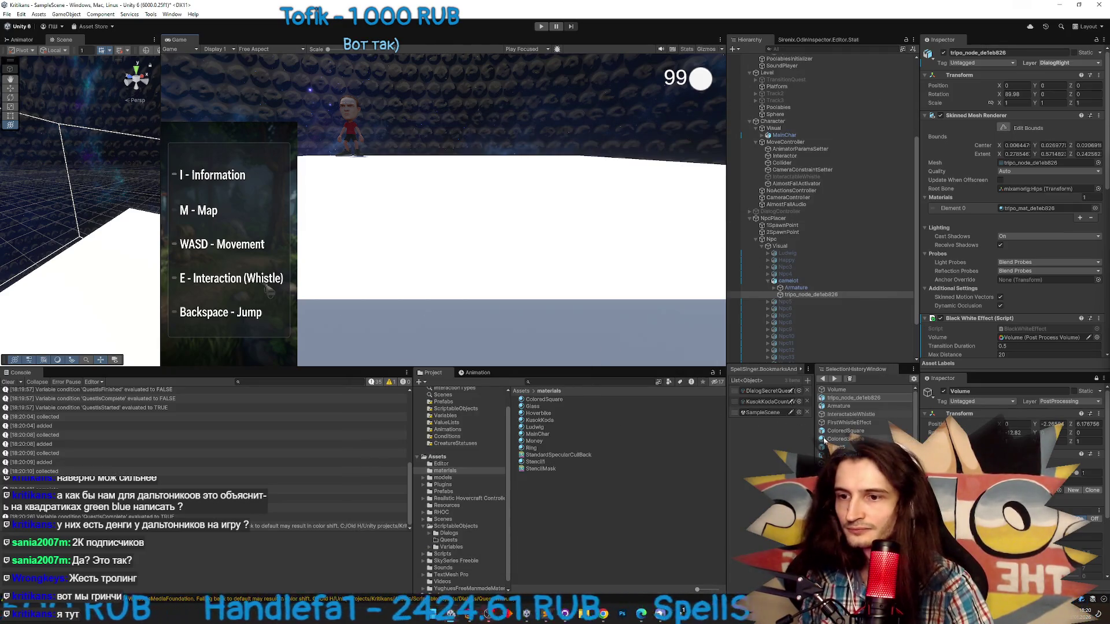
pyautogui.click(833, 447)
pyautogui.doubleClick(543, 460)
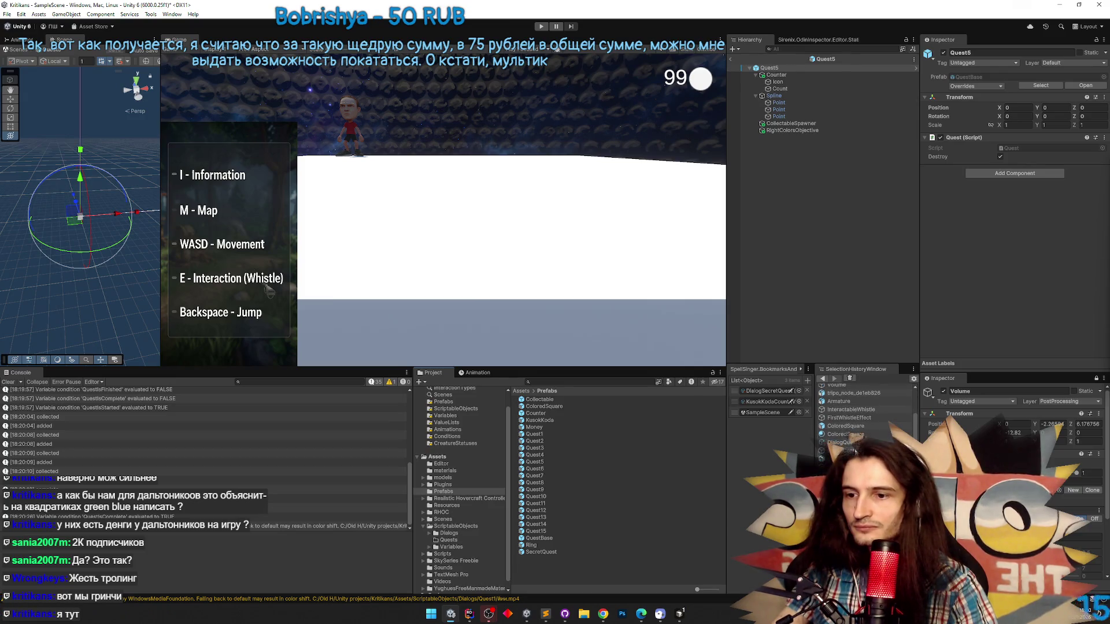
# Open the quest's Dialog Graph Editor and paste a screenshot of the middle Sentence Node into Cursor's chat
pyautogui.doubleClick(850, 450)
pyautogui.click(734, 317)
pyautogui.press('super+shift+s')
pyautogui.moveTo(442, 181); pyautogui.dragTo(569, 267)
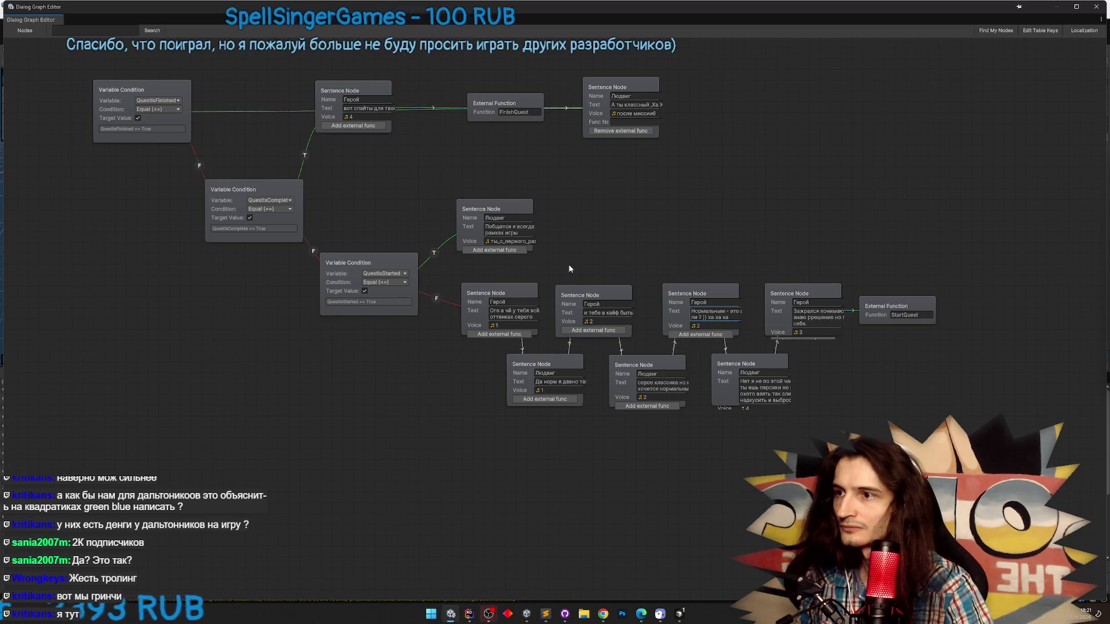
pyautogui.press('super')
pyautogui.click(660, 617)
pyautogui.hotkey('ctrl', 'v')
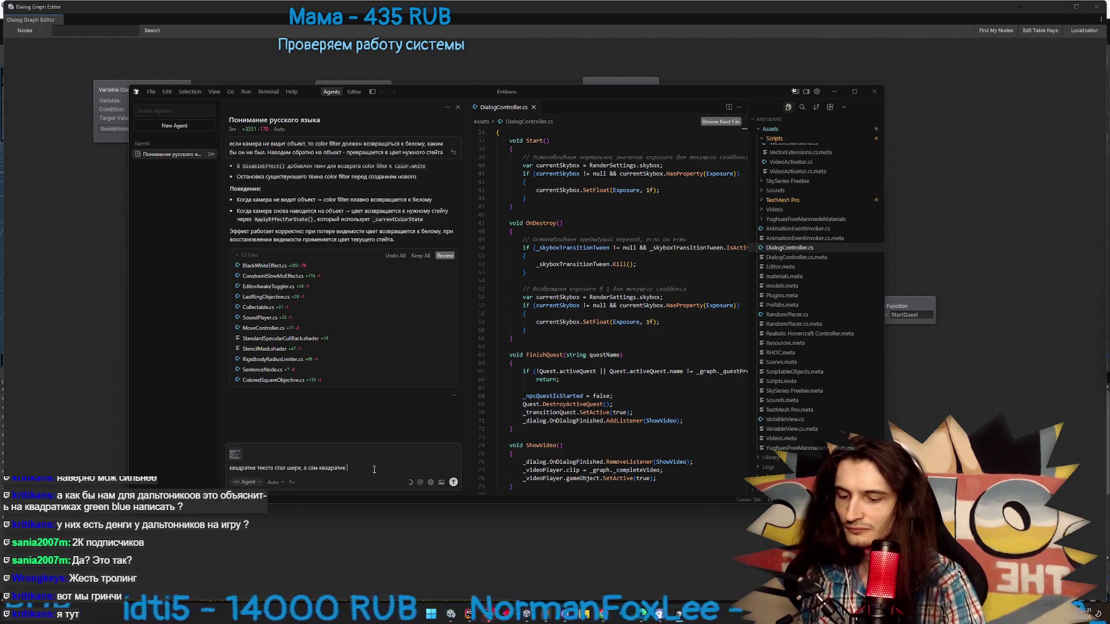
# Send the agent the complaint that the text field widened but the node box stayed small
pyautogui.write('ся маленьким')
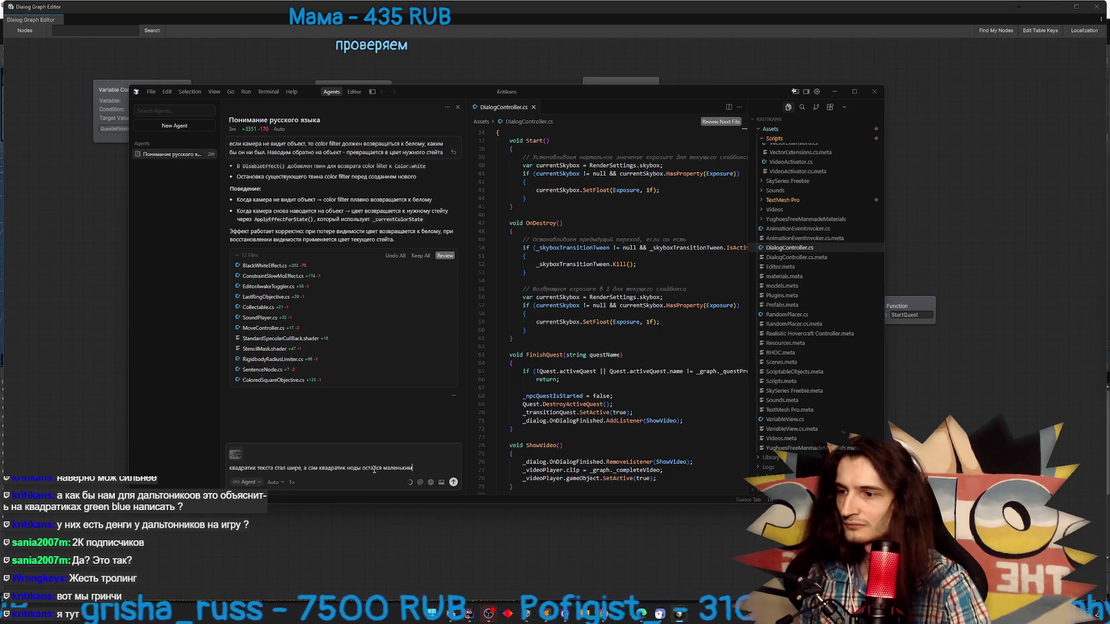
pyautogui.press('Return')
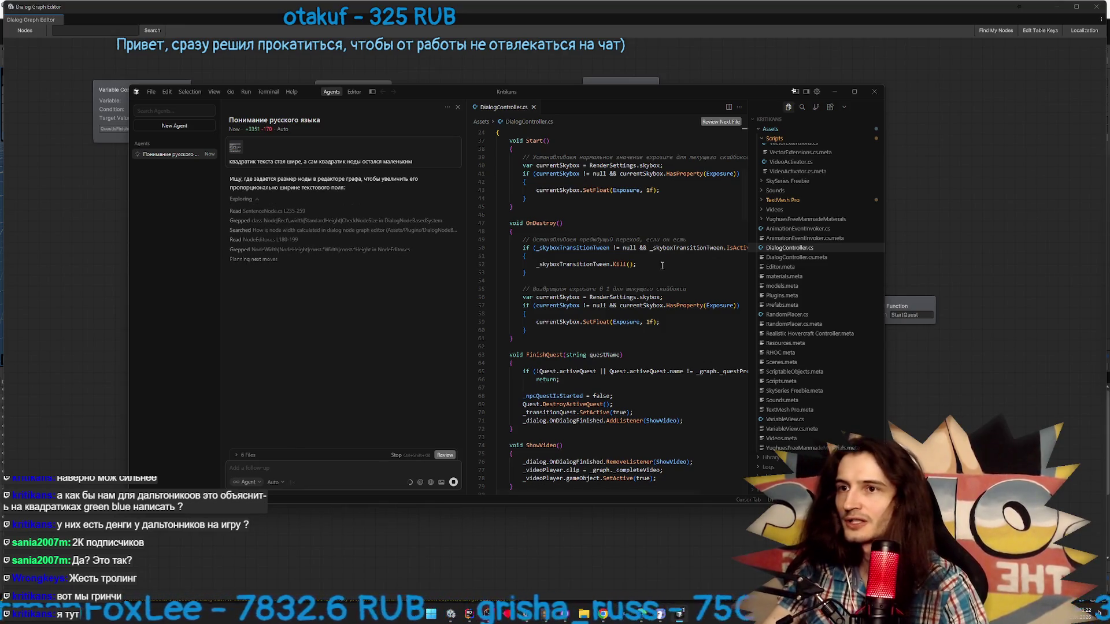
pyautogui.click(832, 92)
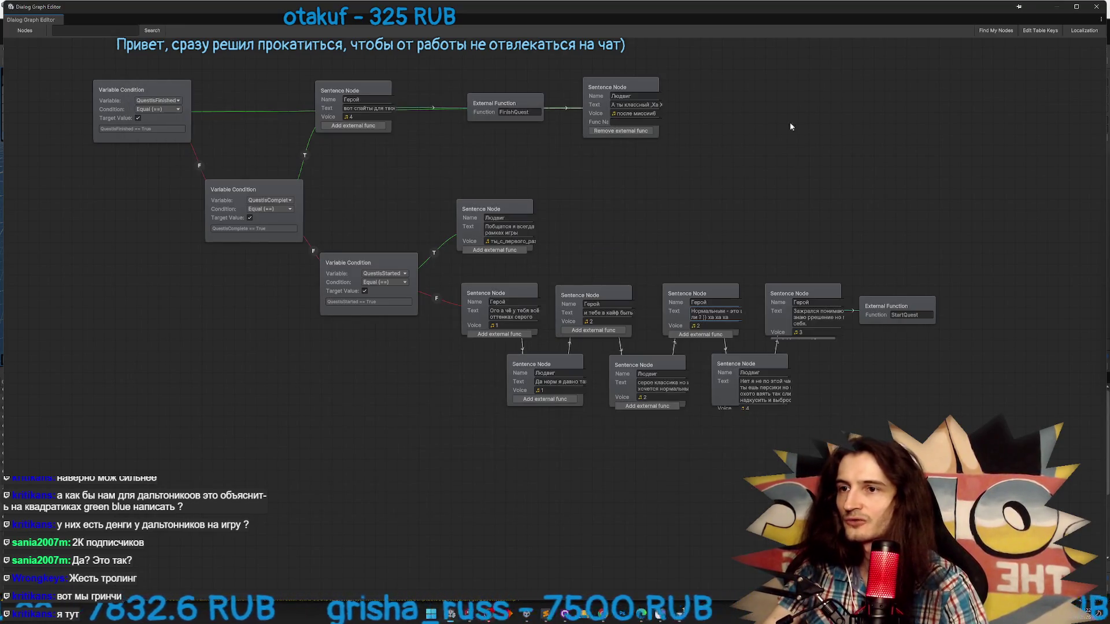
pyautogui.click(520, 231)
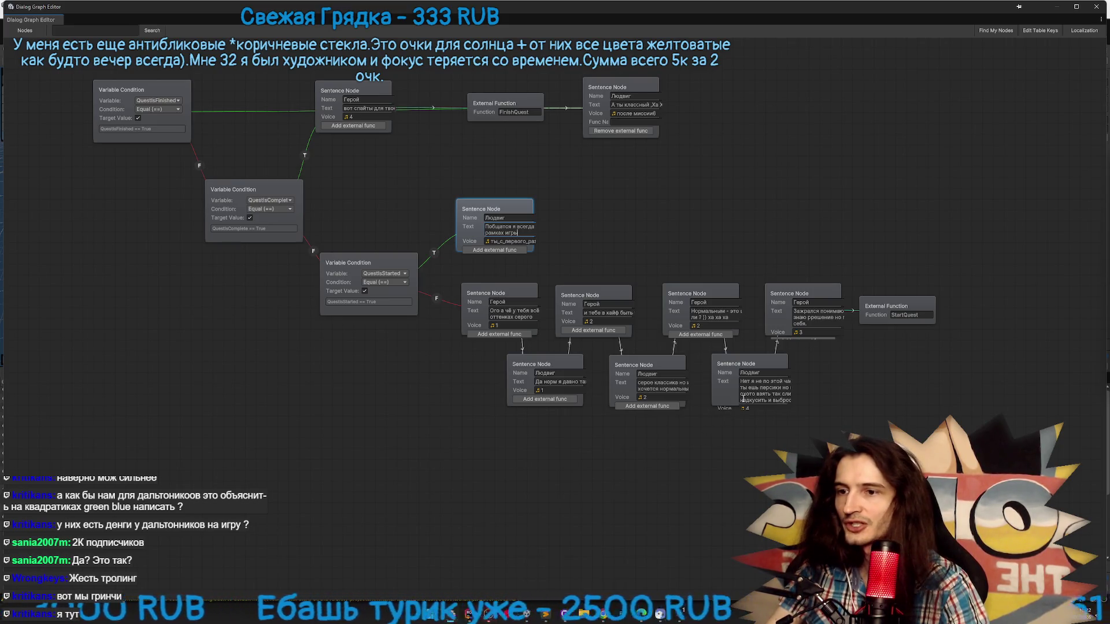
# Read the agent's NodeWidth change from 190 to 300, let Unity recompile, and select Quest5
pyautogui.click(741, 400)
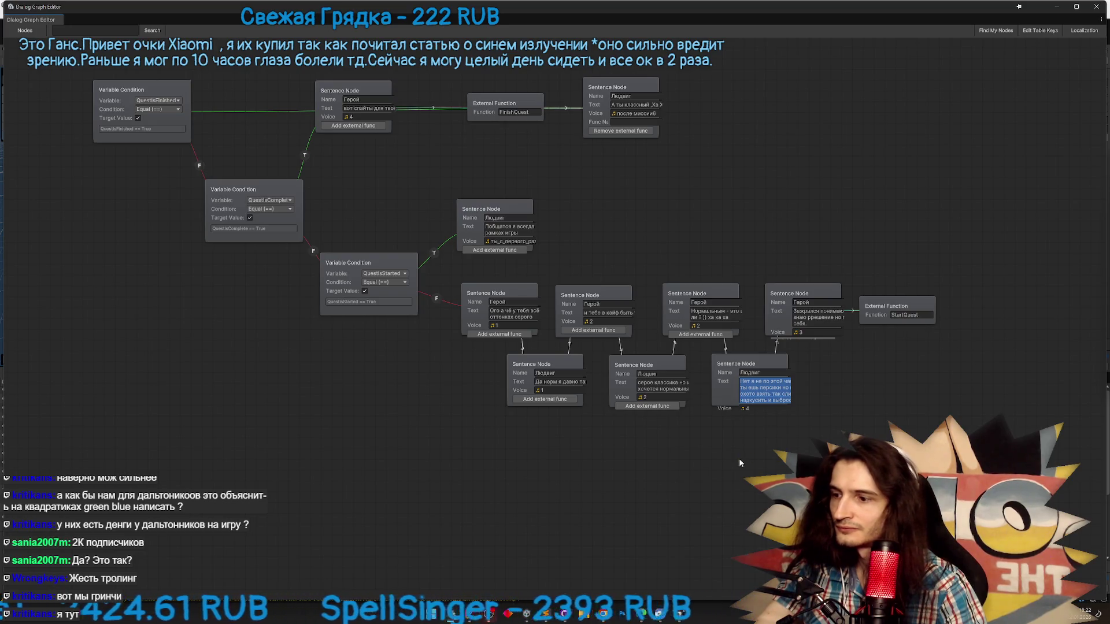
pyautogui.click(682, 615)
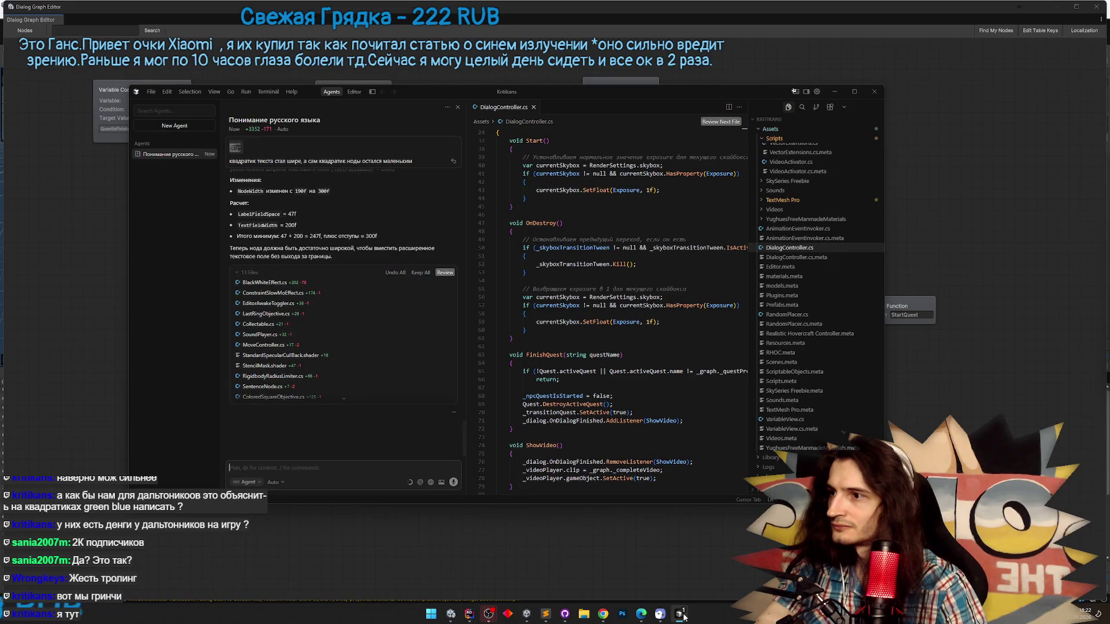
pyautogui.scroll(1, 284, 371)
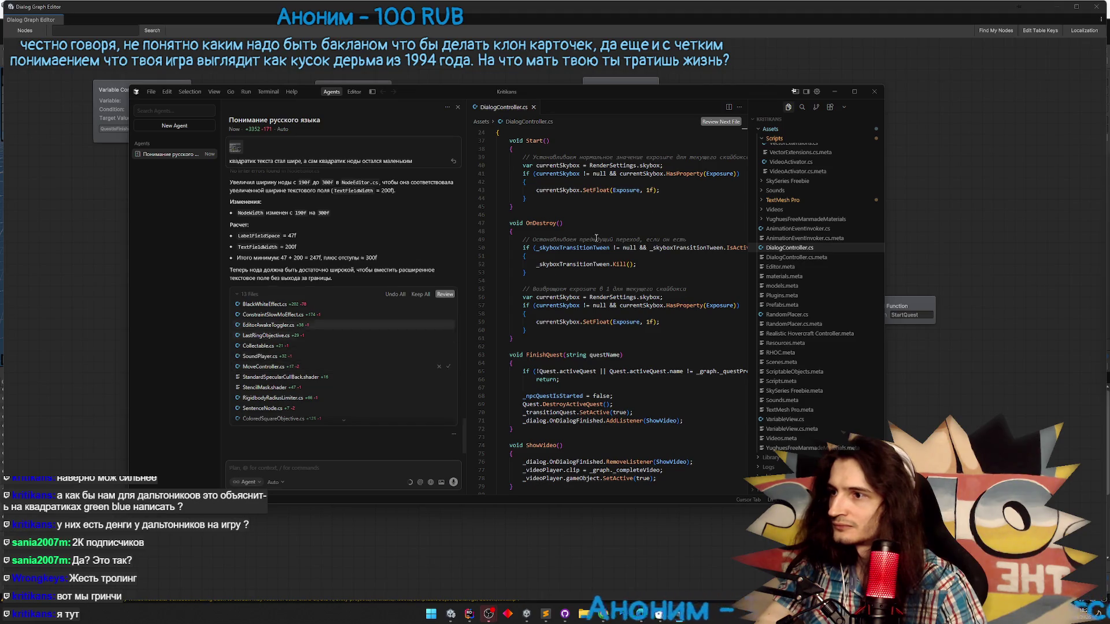
pyautogui.click(1080, 15)
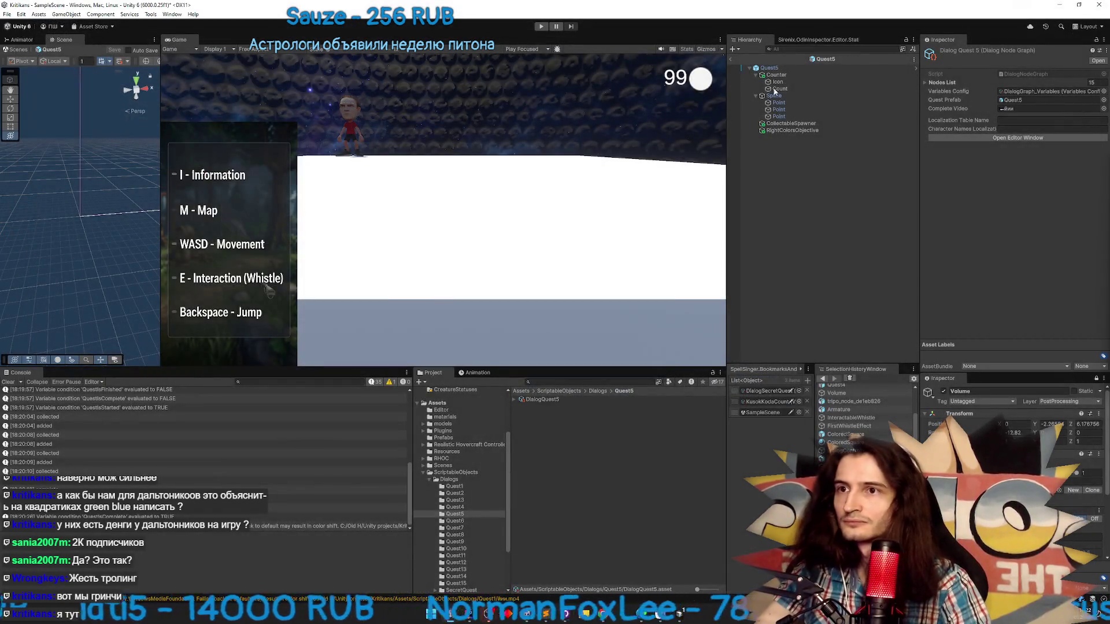
pyautogui.click(773, 69)
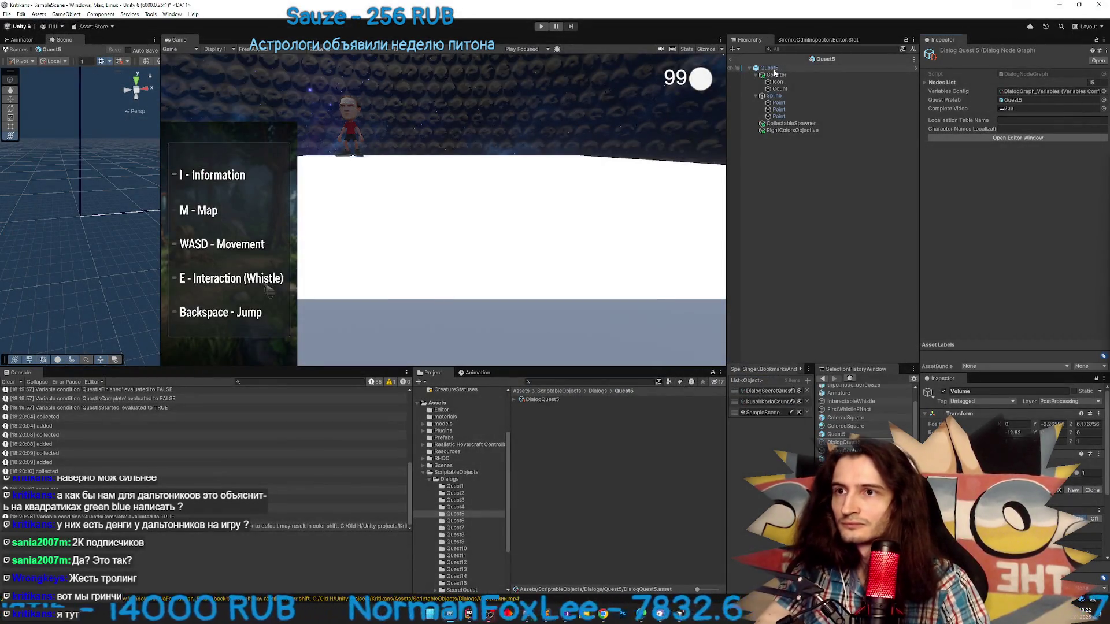
# Reopen the quest dialog graph and spread the «Я кажись знаю, где это.» and Людвиг nodes apart
pyautogui.doubleClick(773, 394)
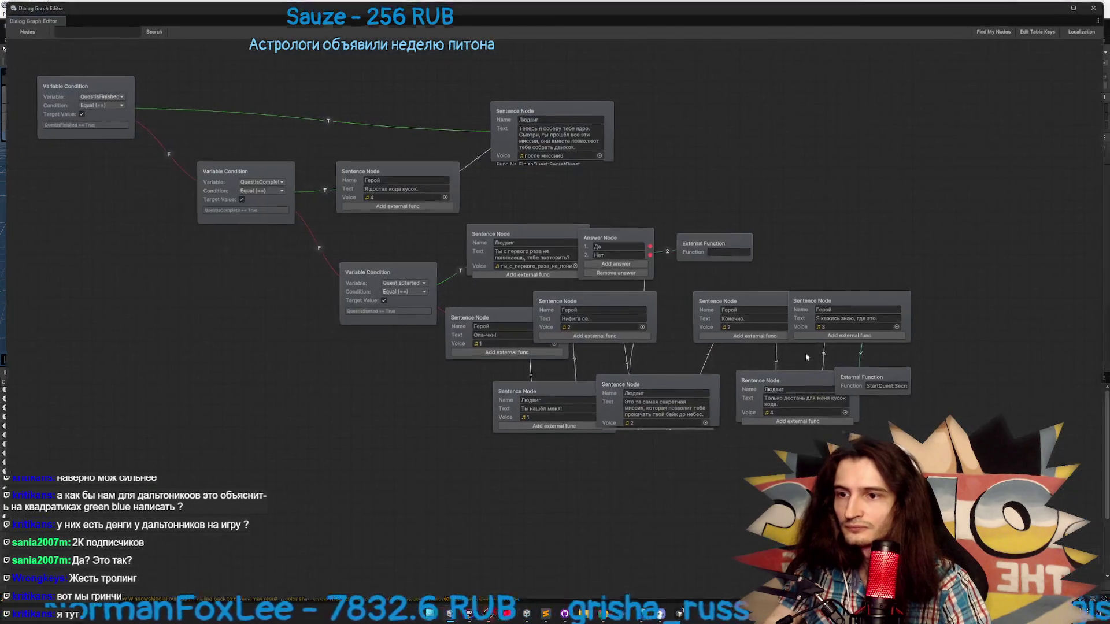
pyautogui.click(871, 297)
pyautogui.moveTo(872, 298); pyautogui.dragTo(910, 298)
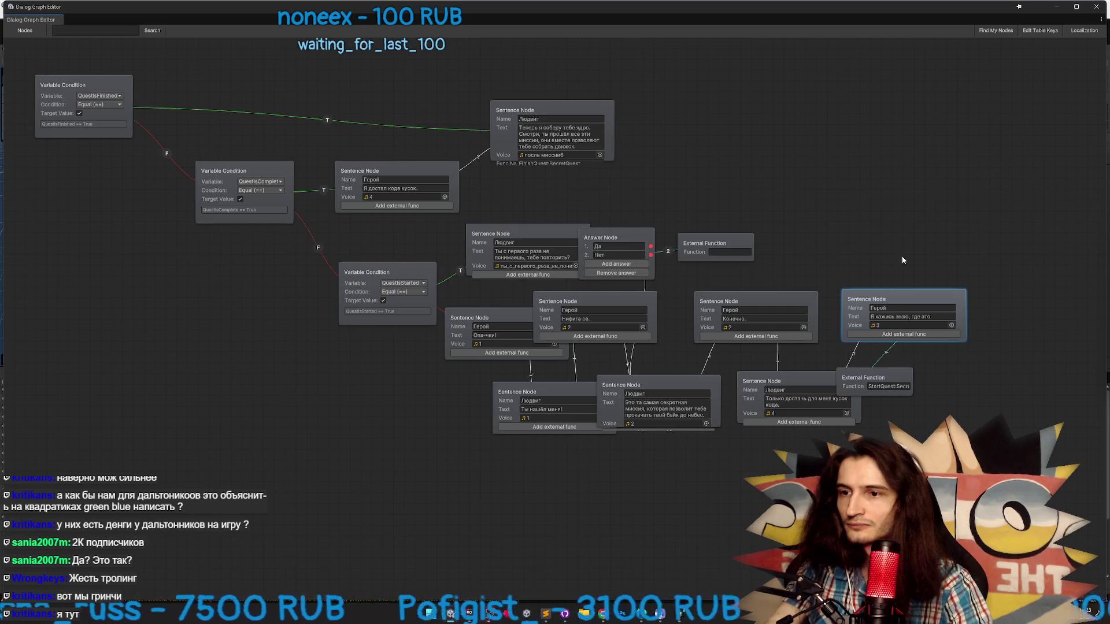
pyautogui.moveTo(688, 391); pyautogui.dragTo(699, 459)
# Snip a screenshot of the Людвиг Sentence Node for Cursor's agent chat
pyautogui.press('super+shift+s')
pyautogui.moveTo(601, 446); pyautogui.dragTo(741, 516)
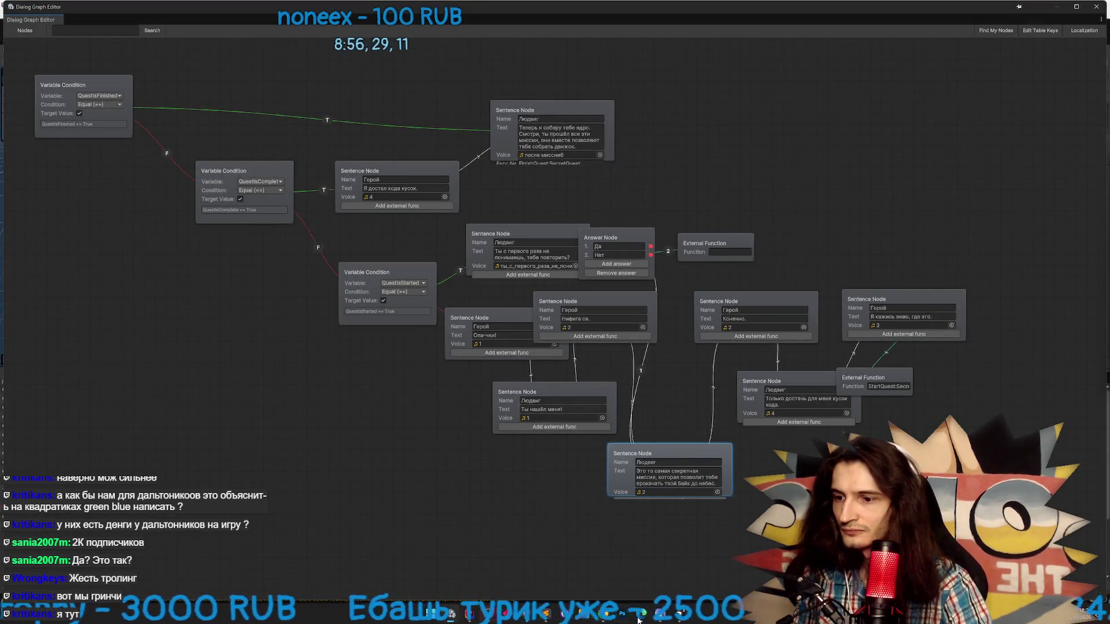
pyautogui.click(658, 615)
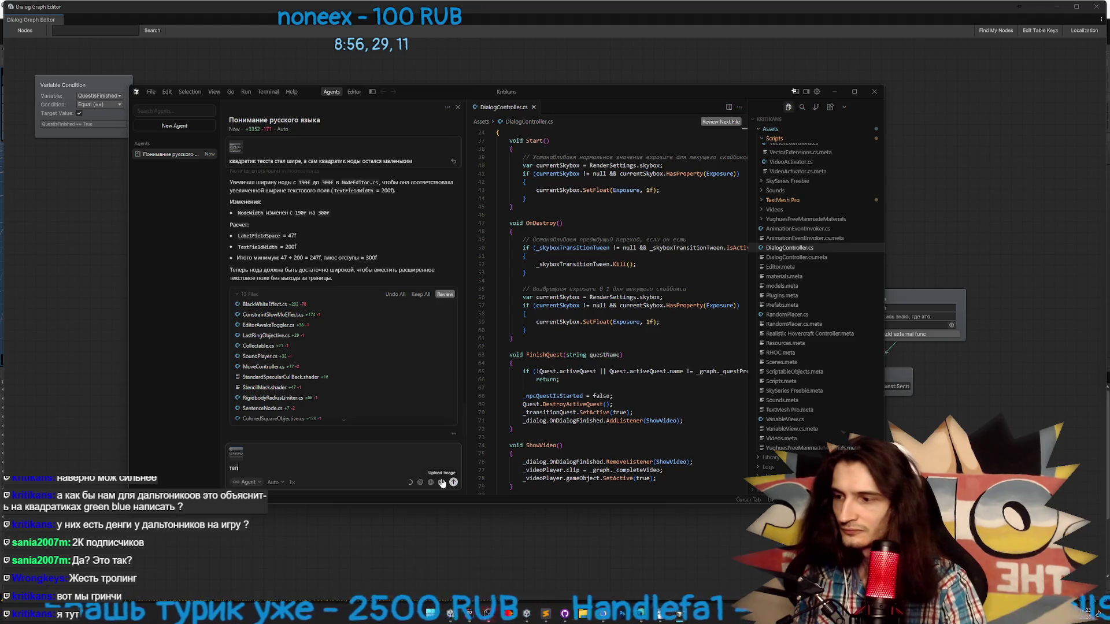
pyautogui.write('тапарь проблема и с высотой')
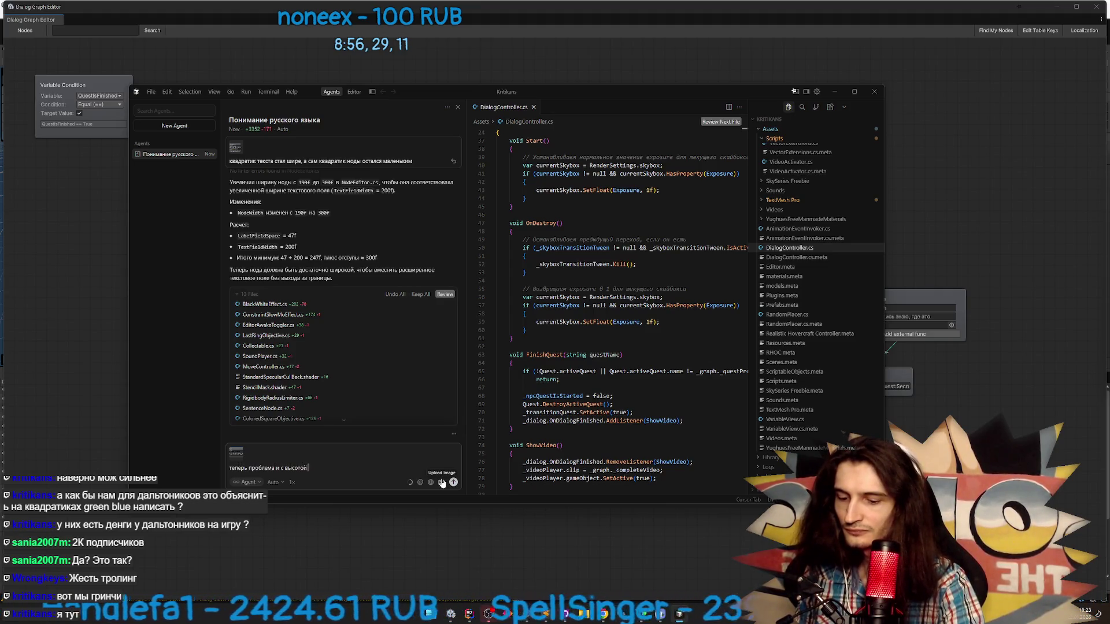
# Send the agent the complaint that node height doesn't follow the text field
pyautogui.write('ноды')
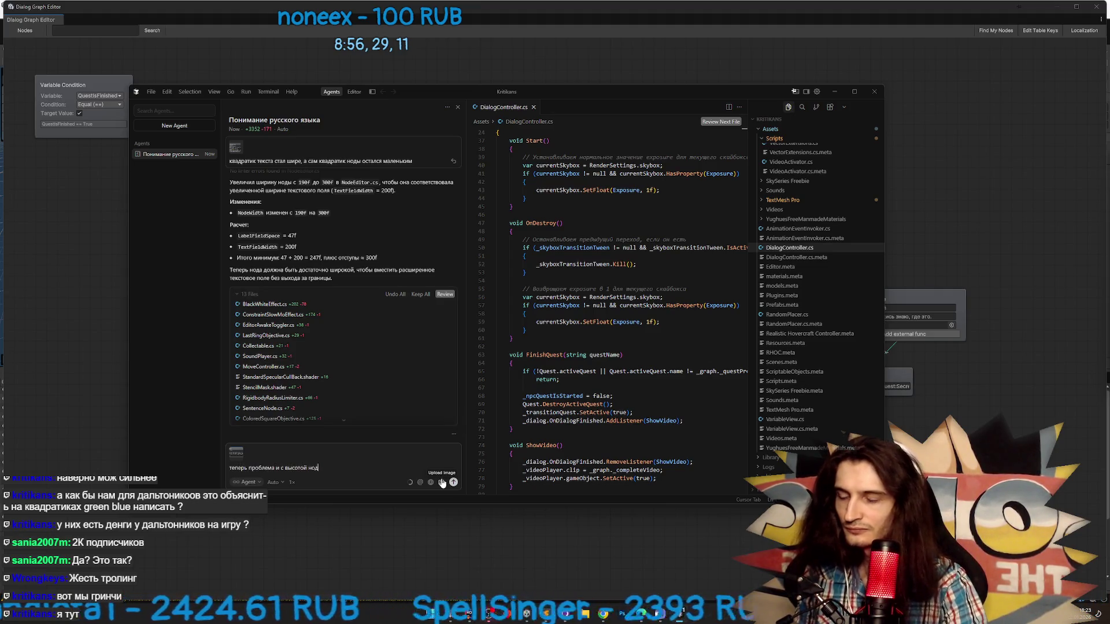
pyautogui.press('Return')
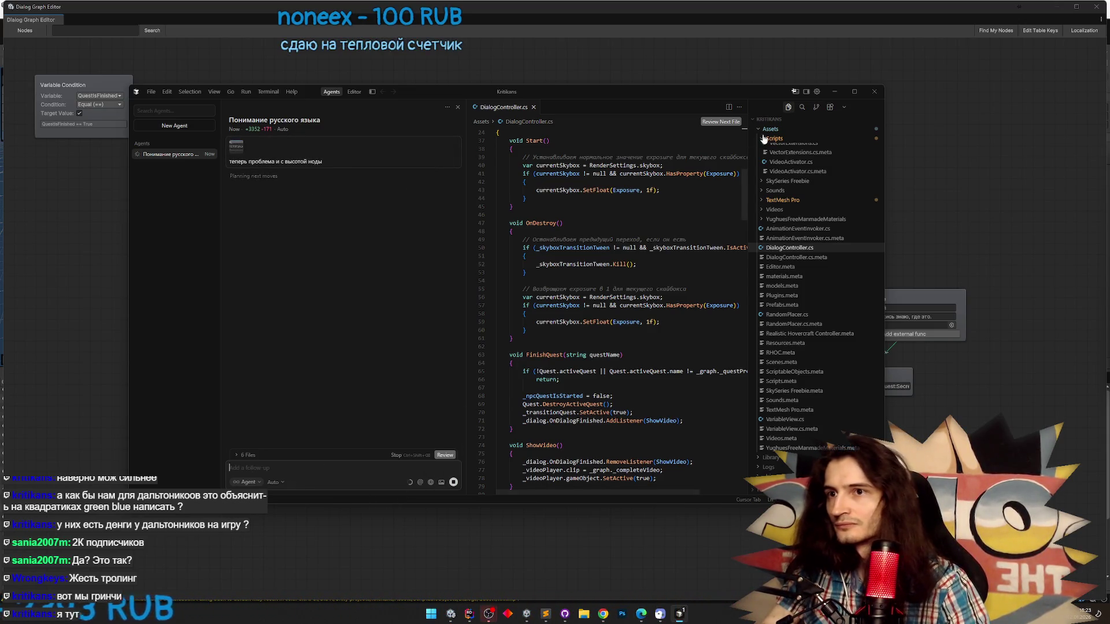
pyautogui.click(833, 92)
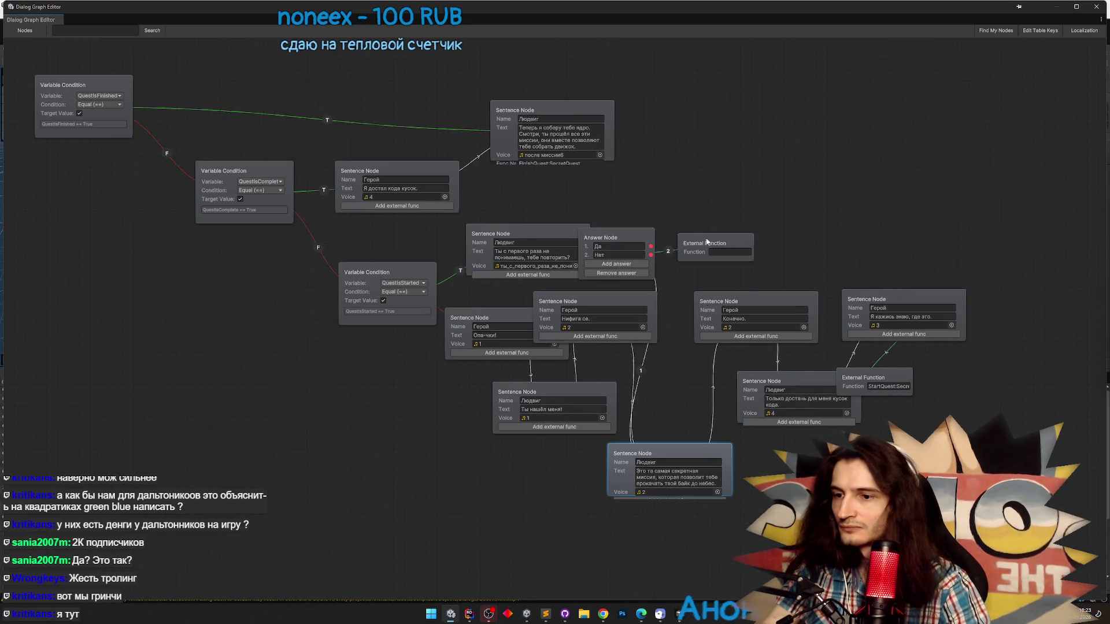
pyautogui.click(681, 616)
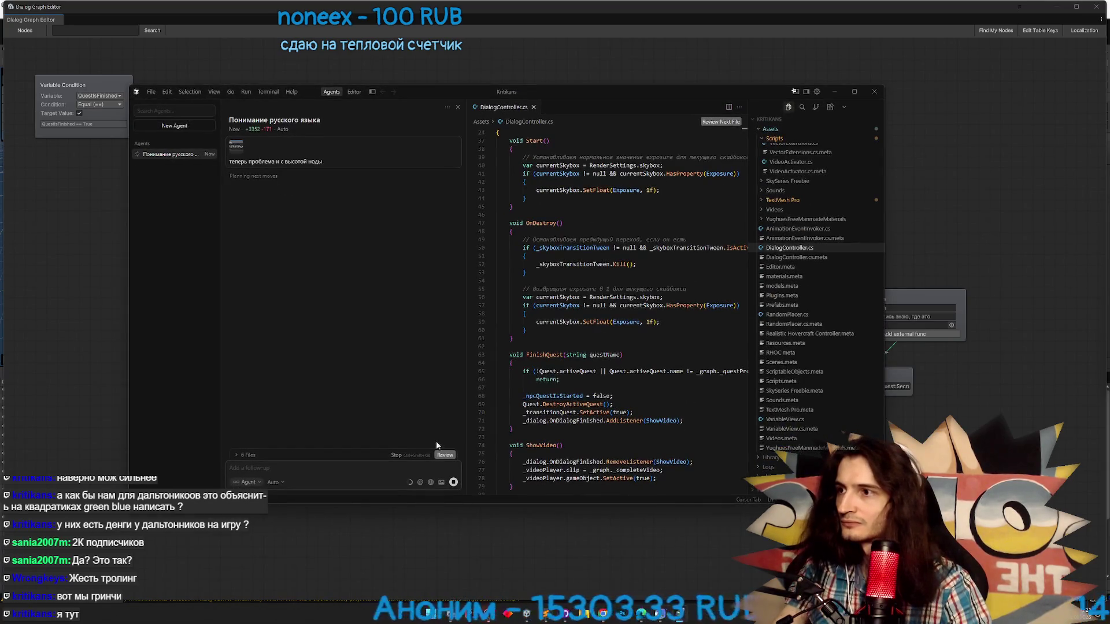
pyautogui.click(685, 617)
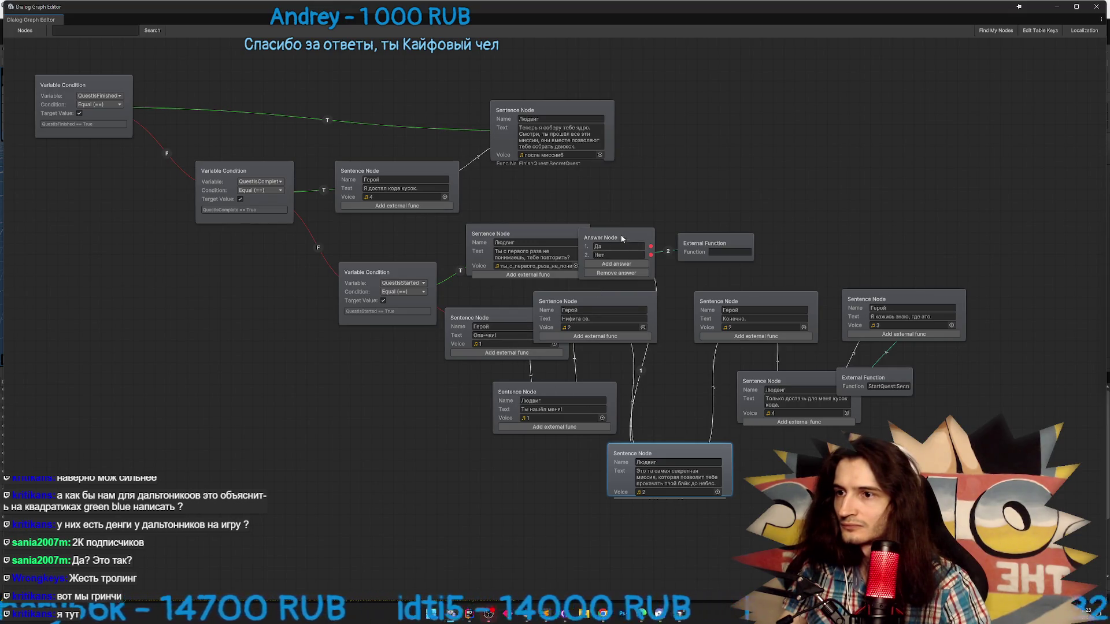
# Rearrange the Answer, External Function and Опа-чки! nodes so their links are visible
pyautogui.moveTo(601, 237); pyautogui.dragTo(638, 226)
pyautogui.moveTo(710, 241); pyautogui.dragTo(751, 222)
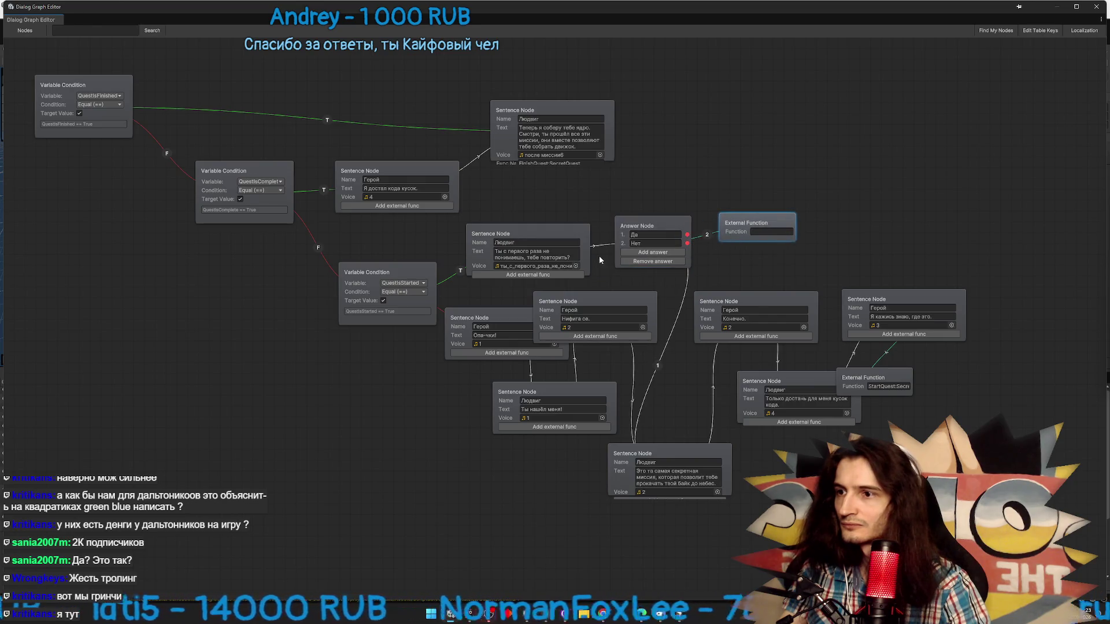
pyautogui.moveTo(508, 316); pyautogui.dragTo(485, 334)
pyautogui.moveTo(520, 393); pyautogui.dragTo(504, 424)
pyautogui.click(486, 347)
pyautogui.moveTo(486, 347); pyautogui.dragTo(477, 366)
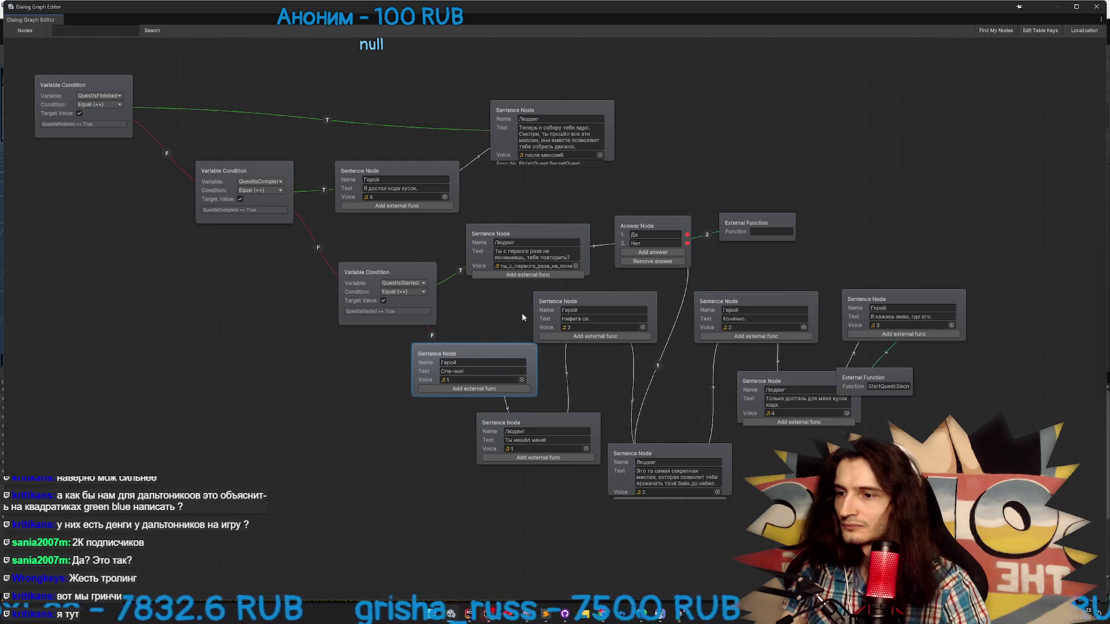
# Read the agent's SentenceNode.cs height fix, let Unity reload, and close the Dialog Graph Editor
pyautogui.click(678, 617)
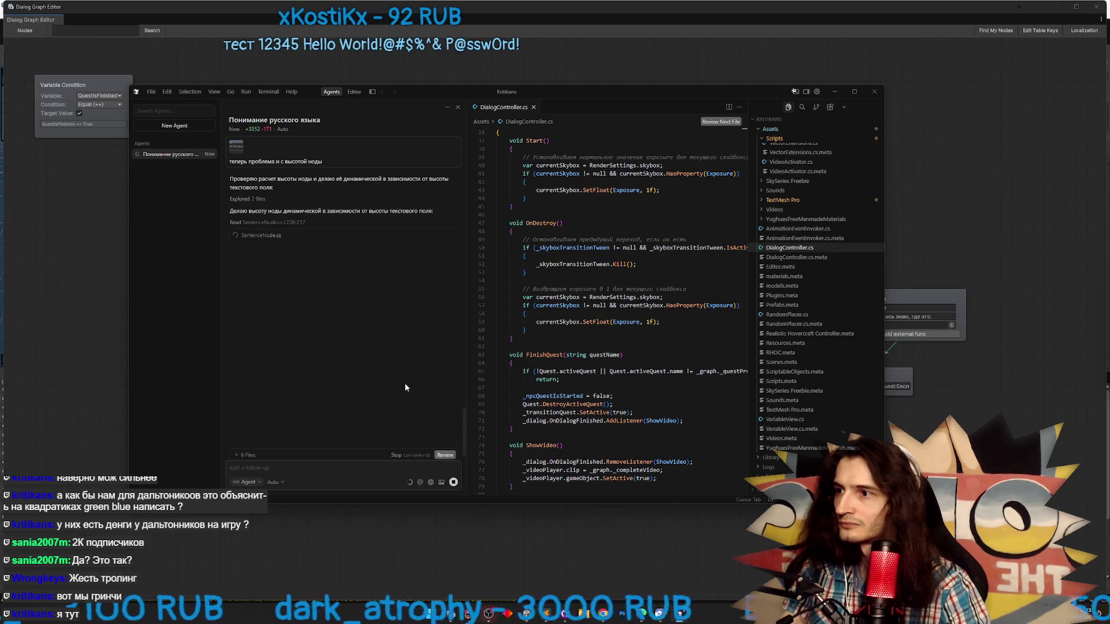
pyautogui.click(833, 92)
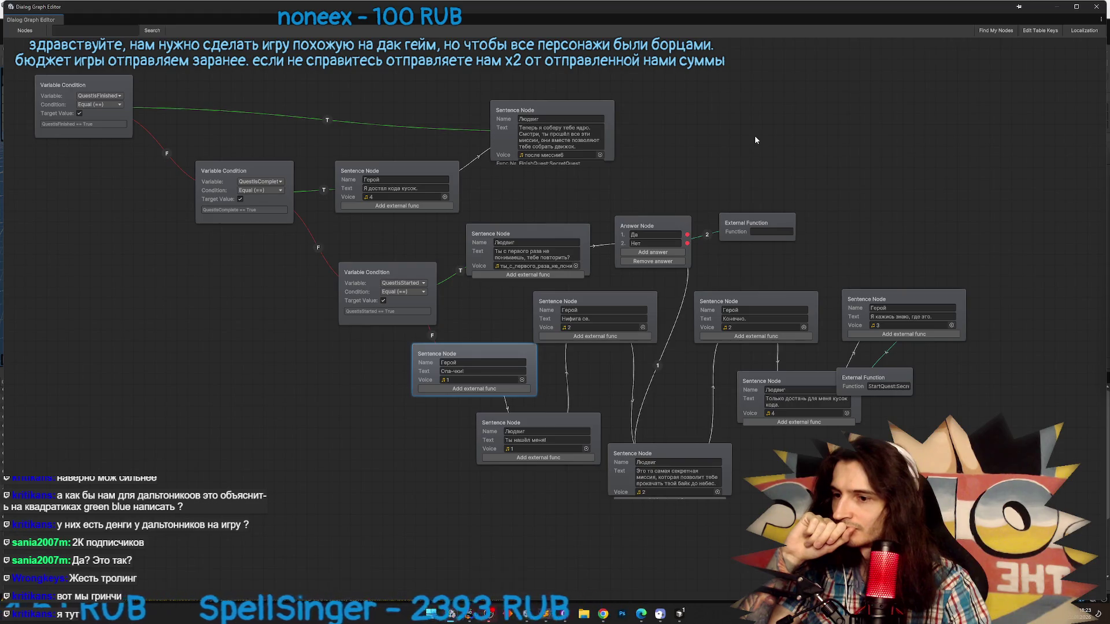
pyautogui.click(682, 613)
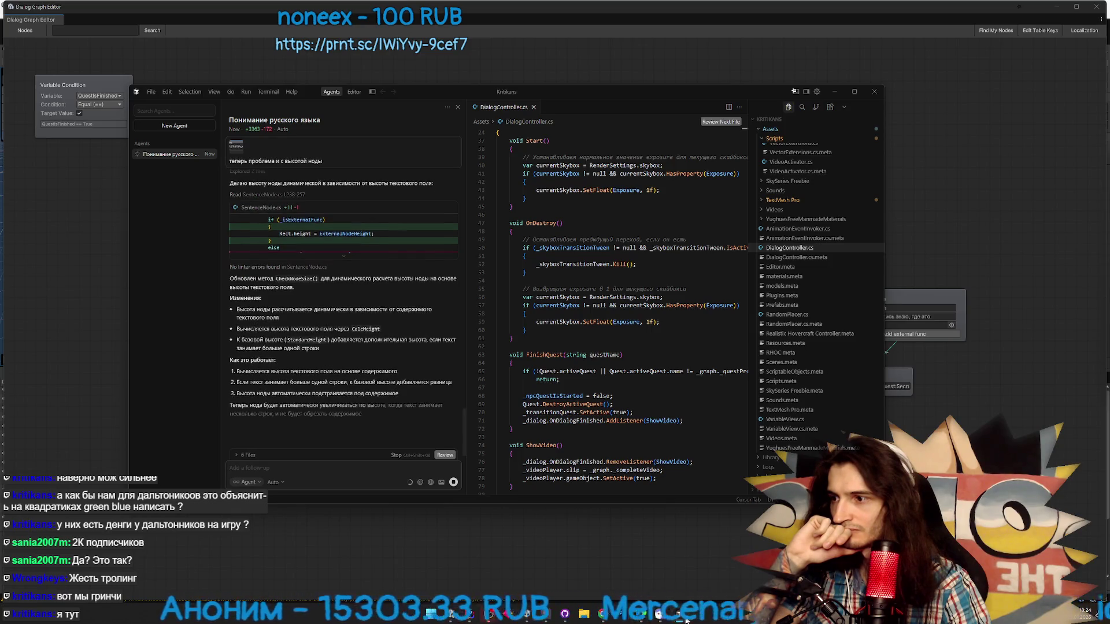
pyautogui.click(682, 616)
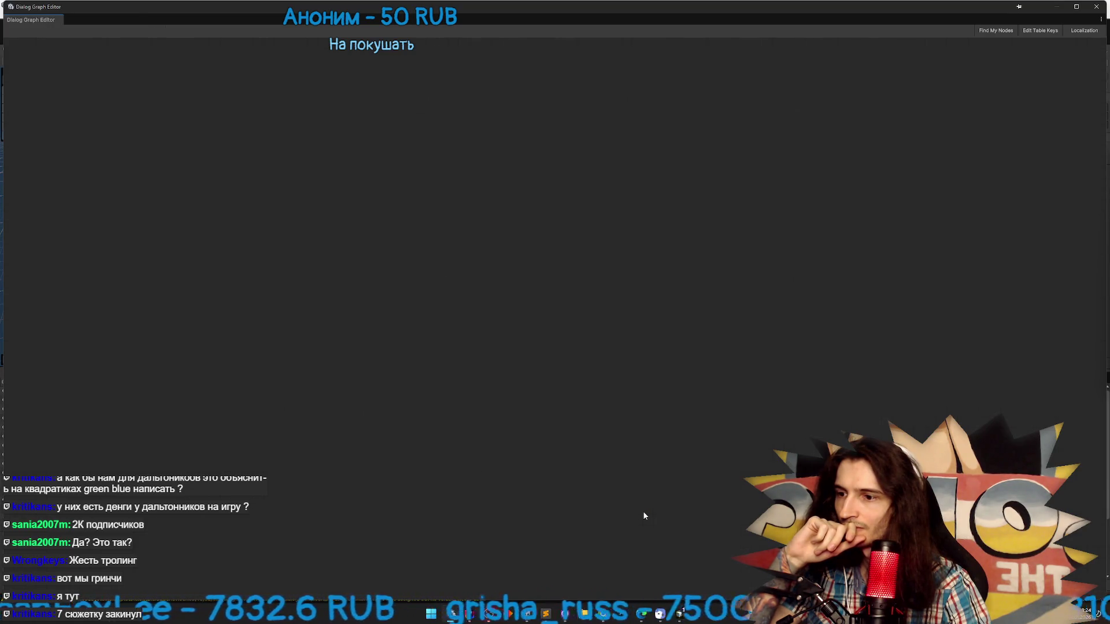
pyautogui.click(1095, 7)
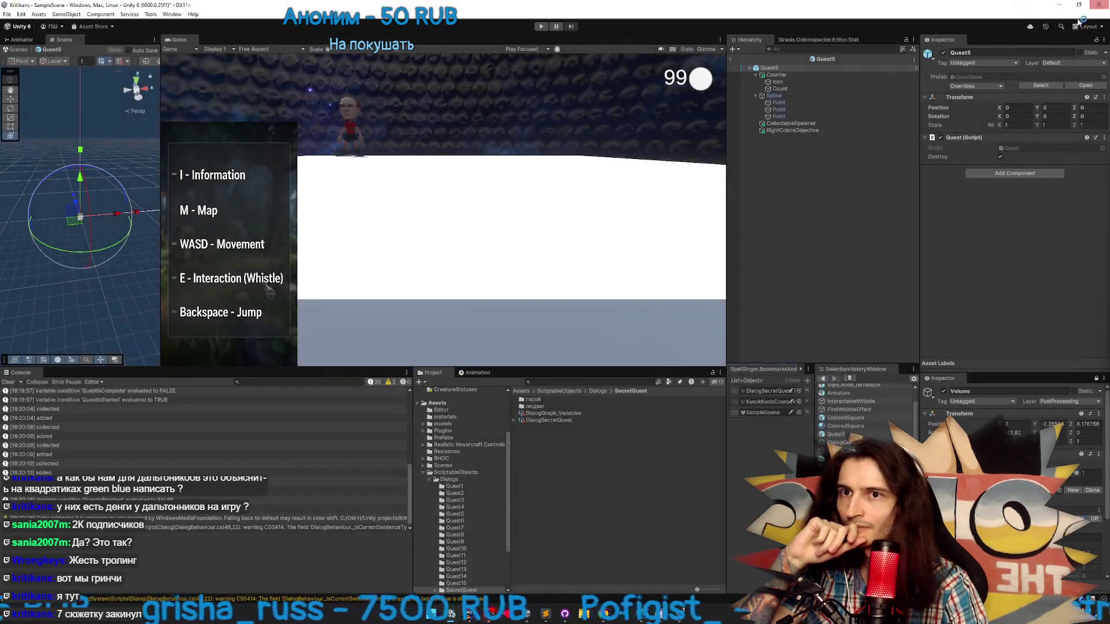
# Reopen the SecretQuest graph and send the agent a secret-mission node screenshot with 'кнопка не влезает'
pyautogui.doubleClick(766, 391)
pyautogui.moveTo(694, 441)
pyautogui.mouseDown()
pyautogui.moveTo(686, 407)
pyautogui.moveTo(694, 444)
pyautogui.mouseUp()
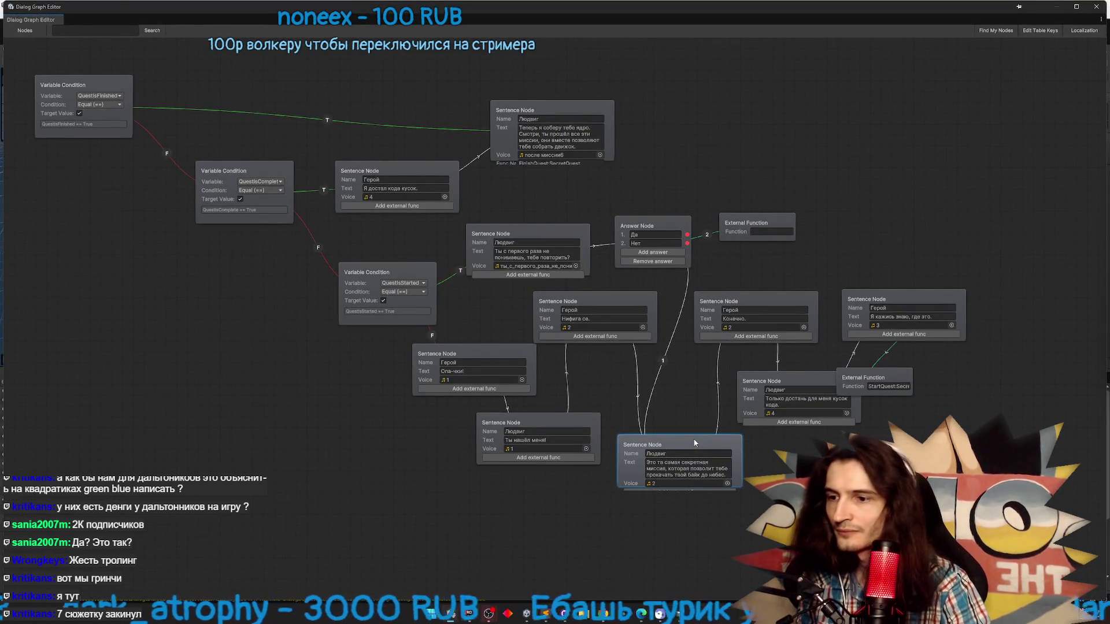
pyautogui.press('Print')
pyautogui.moveTo(612, 429); pyautogui.dragTo(742, 508)
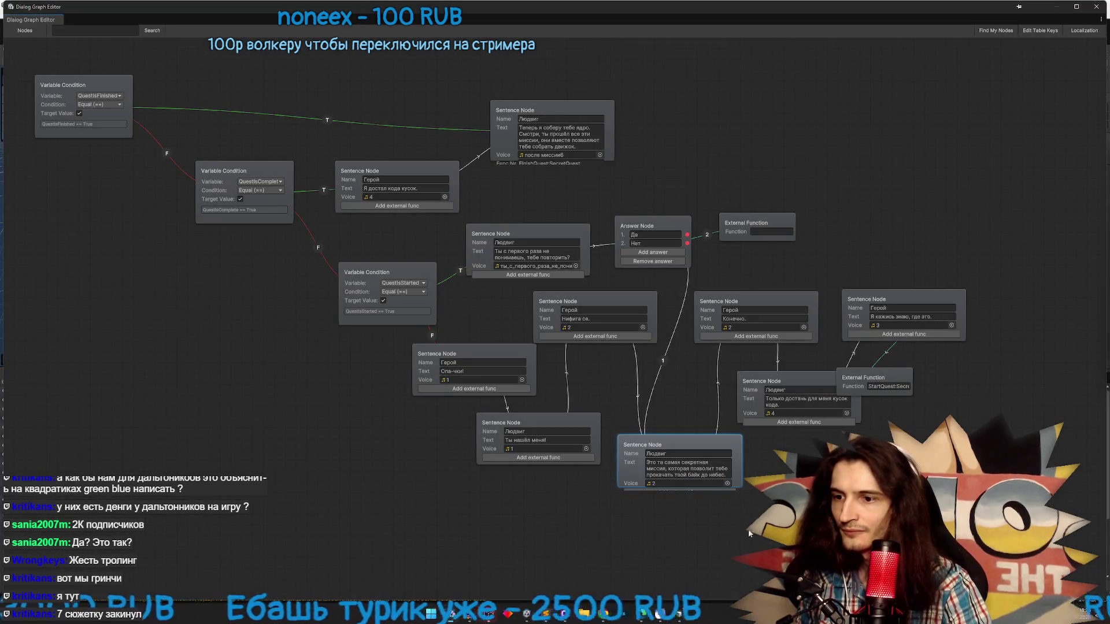
pyautogui.click(604, 614)
pyautogui.hotkey('ctrl', 'v')
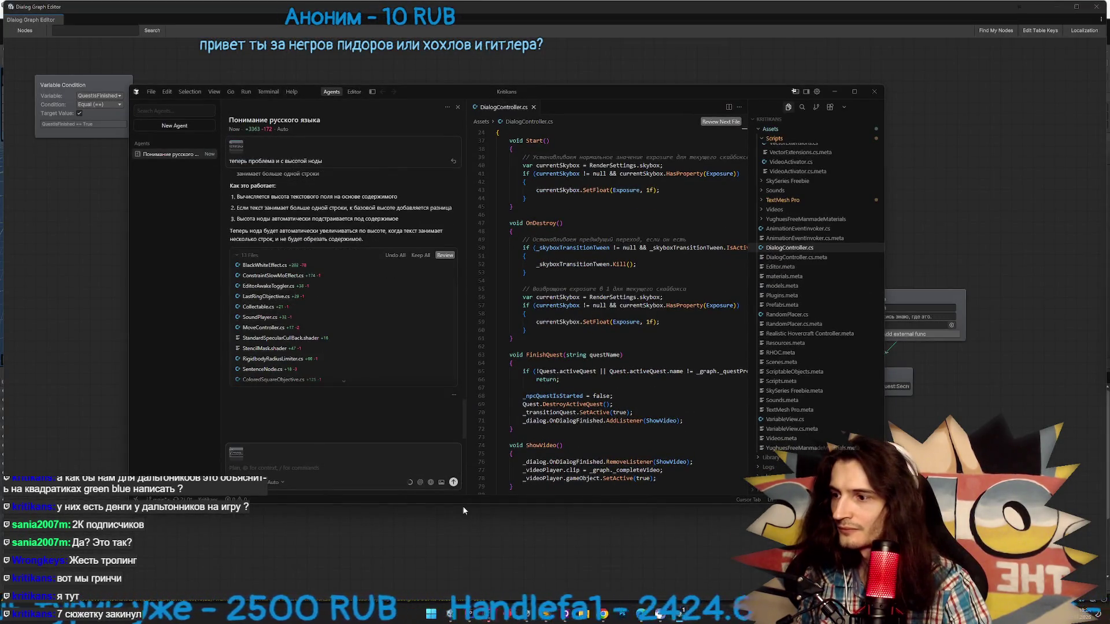
pyautogui.write('кнопка не влезает по вертикали')
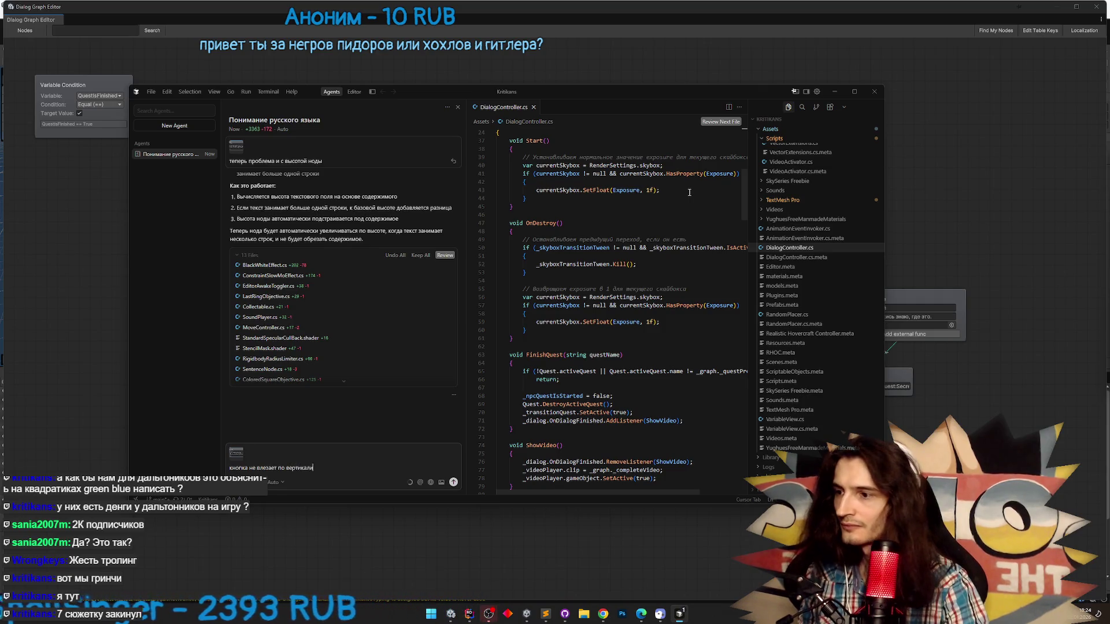
pyautogui.press('Return')
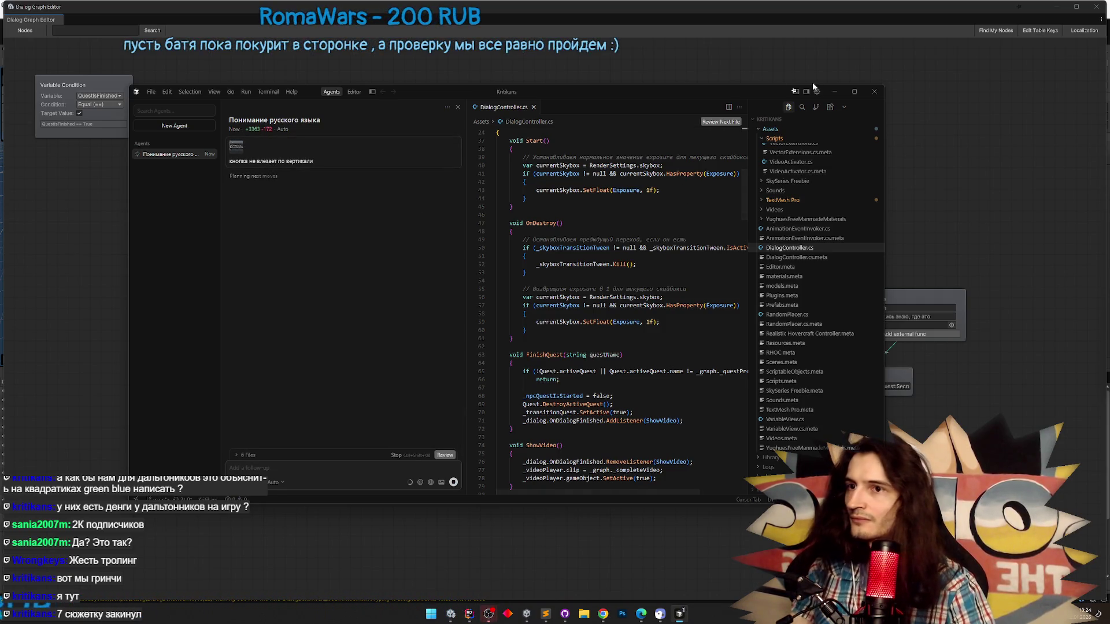
# Check the agent's progress on the button fit while viewing the graph
pyautogui.click(840, 94)
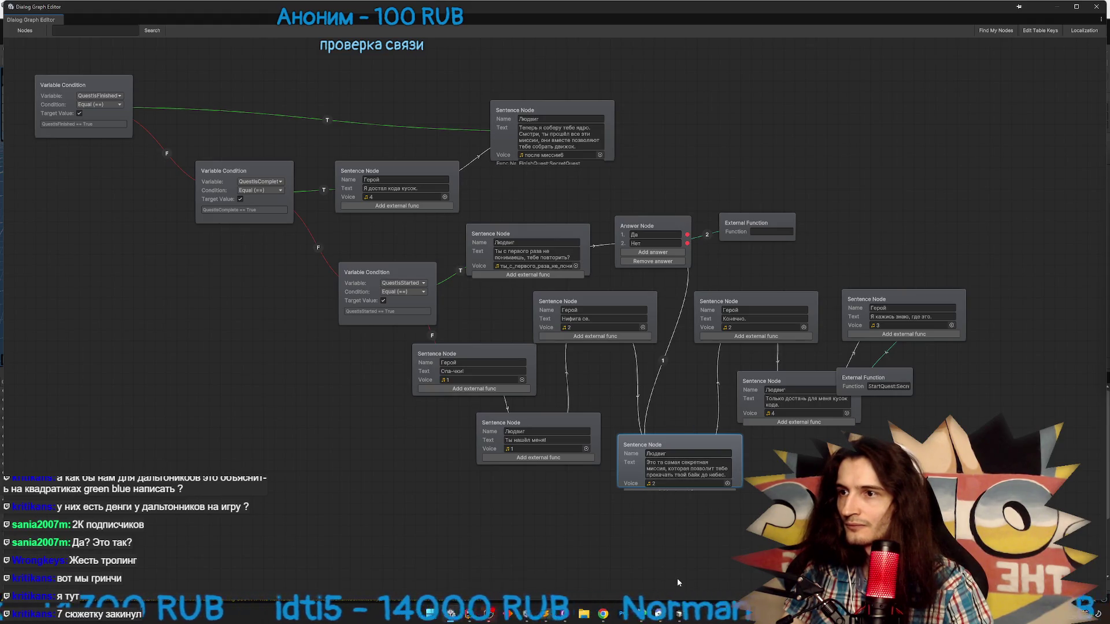
pyautogui.click(679, 614)
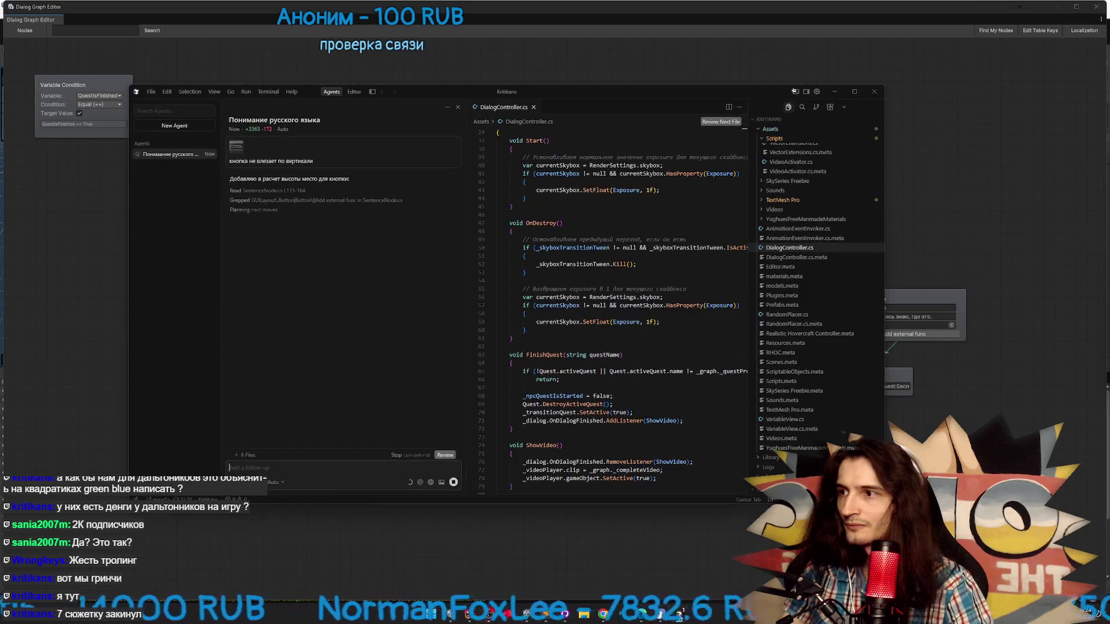
pyautogui.click(679, 615)
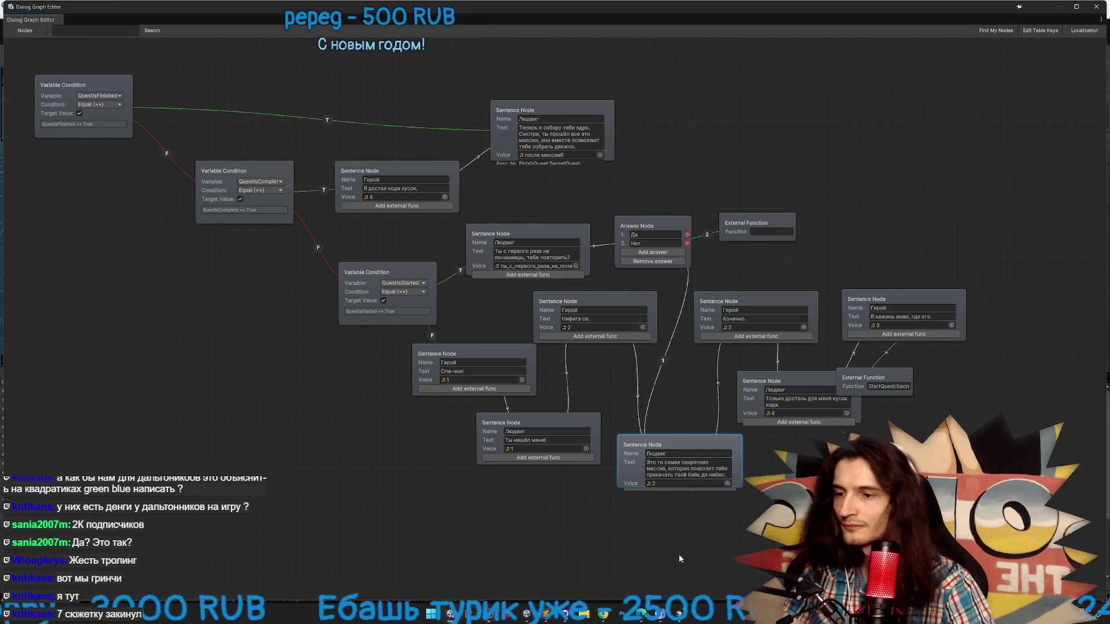
# Close the stale graph editor and reopen DialogSecretQuest to load the button-height fix
pyautogui.click(679, 614)
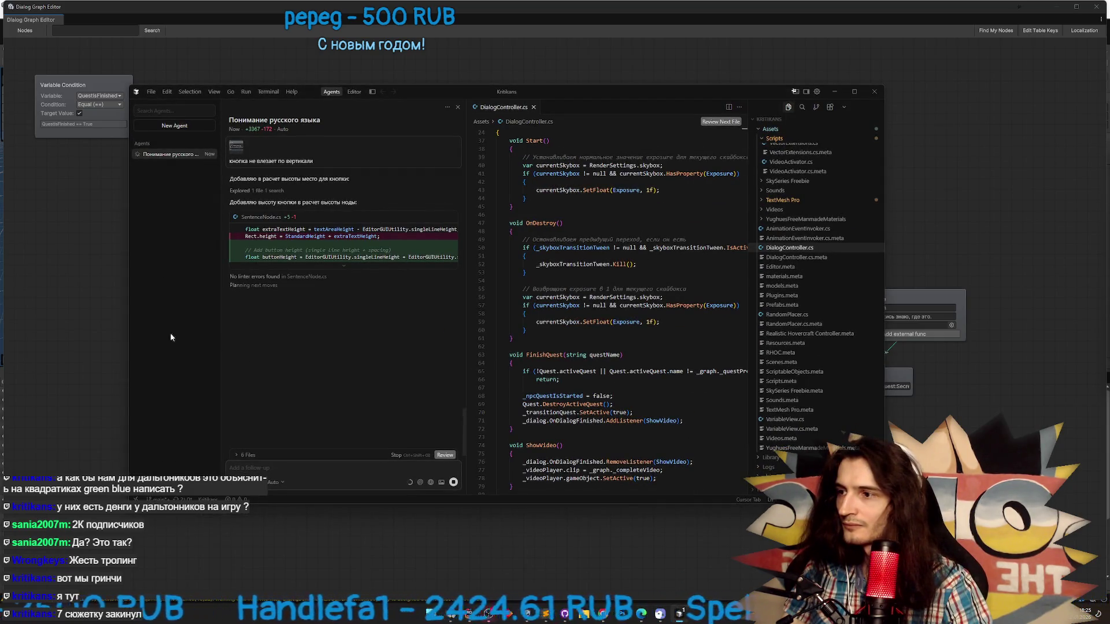
pyautogui.click(123, 313)
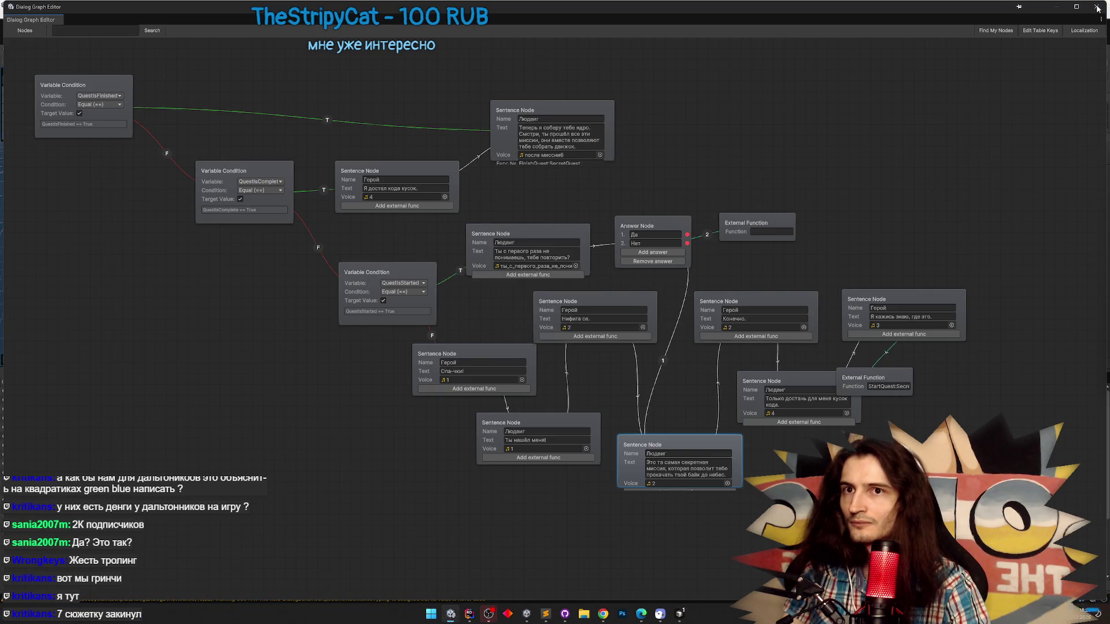
pyautogui.click(1097, 8)
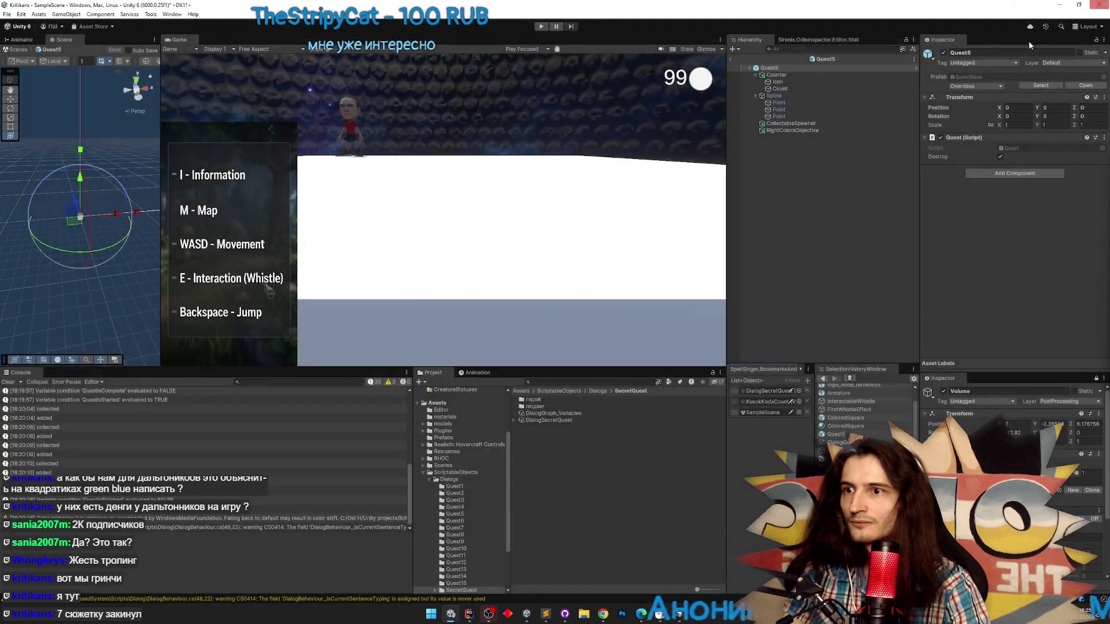
pyautogui.click(574, 411)
pyautogui.doubleClick(570, 418)
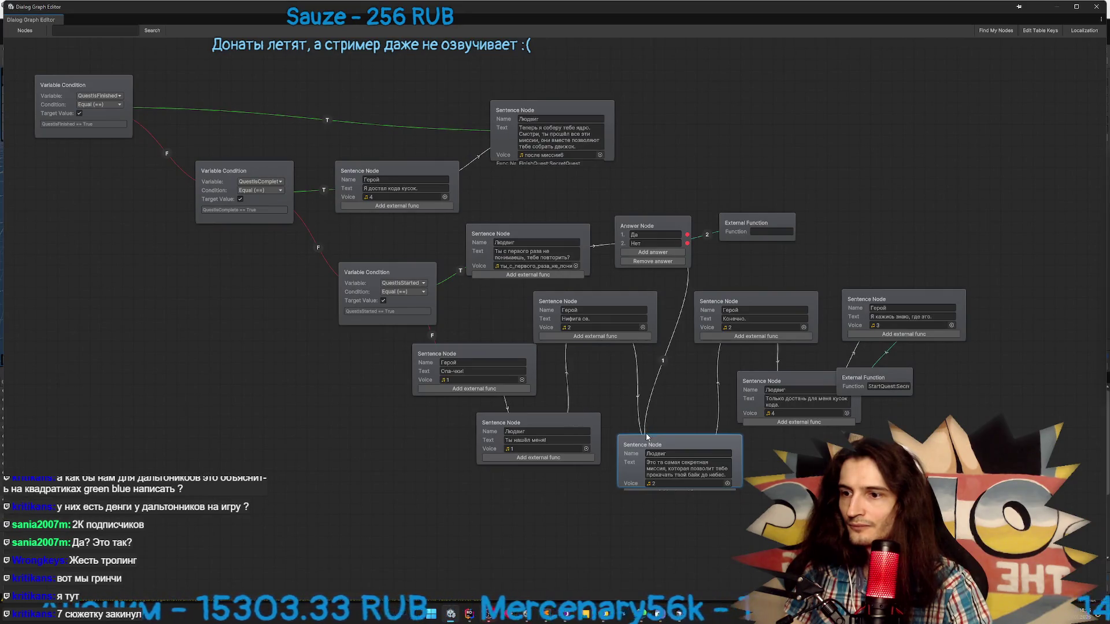
pyautogui.moveTo(648, 439); pyautogui.dragTo(646, 427)
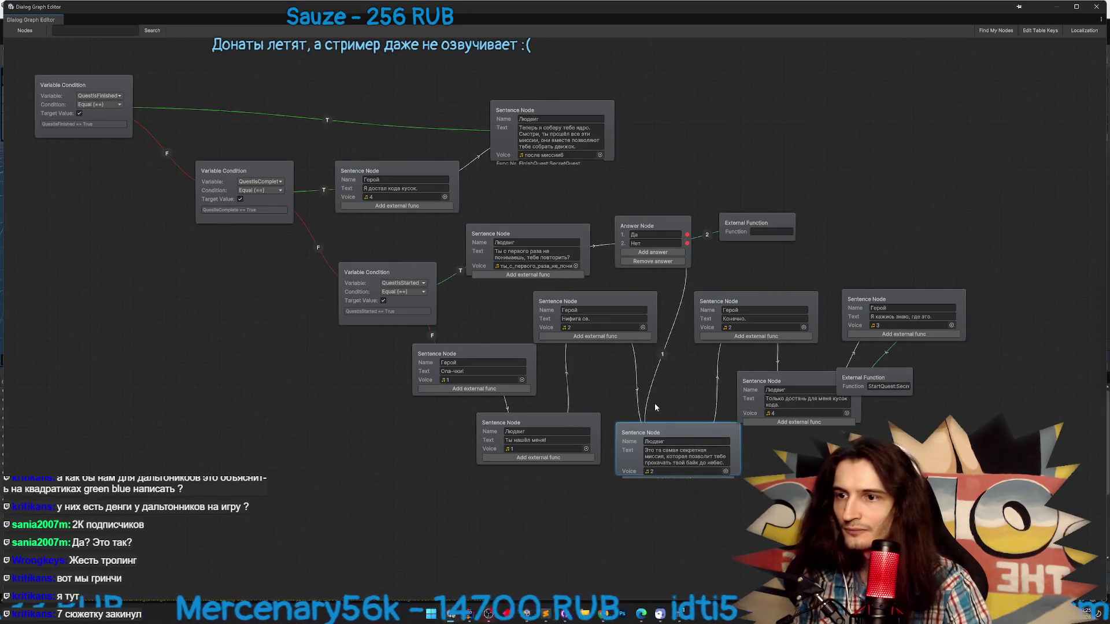
# Send the agent a fresh screenshot of the bottom Людвиг Sentence Node
pyautogui.hotkey('alt', 'Tab')
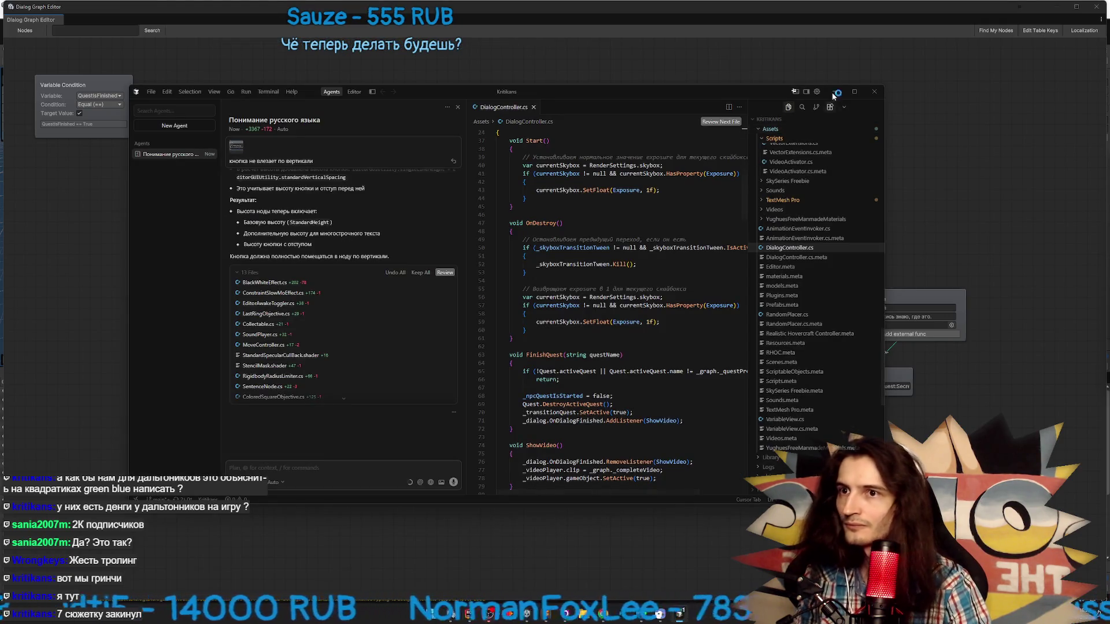
pyautogui.hotkey('alt', 'Tab')
pyautogui.hotkey('alt', 'Tab')
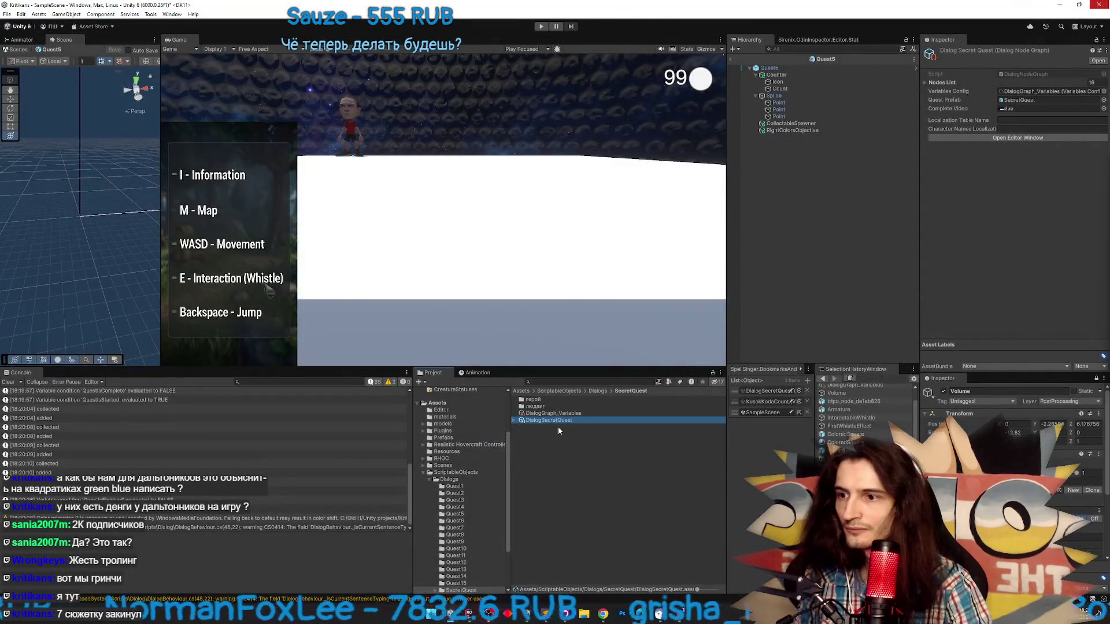
pyautogui.doubleClick(558, 421)
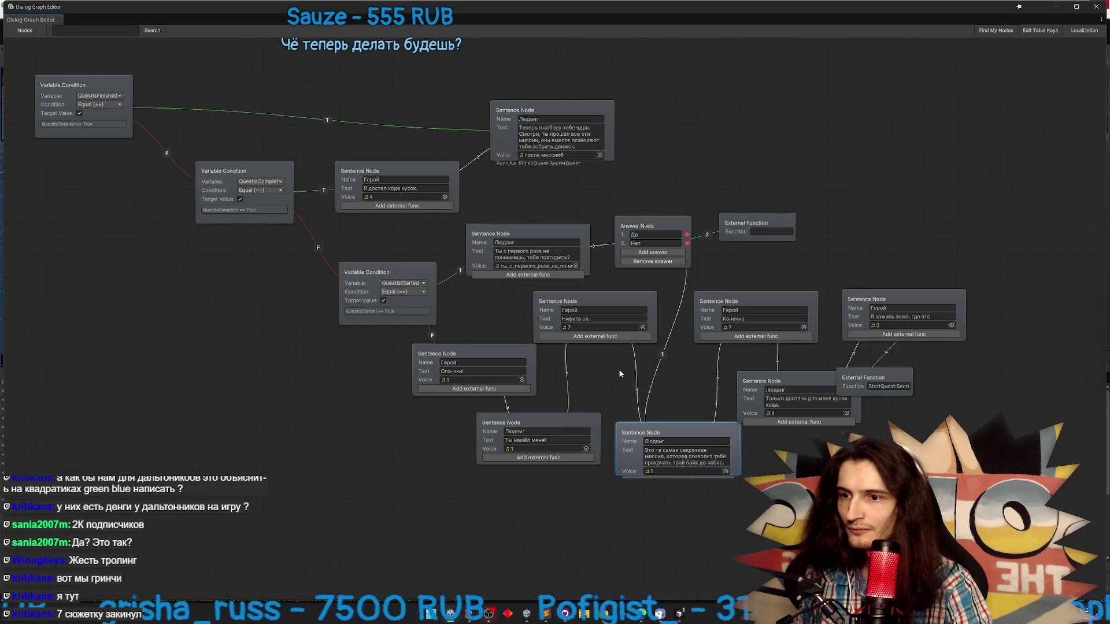
pyautogui.press('Print')
pyautogui.moveTo(615, 362)
pyautogui.mouseDown()
pyautogui.moveTo(817, 503)
pyautogui.moveTo(867, 504)
pyautogui.mouseUp()
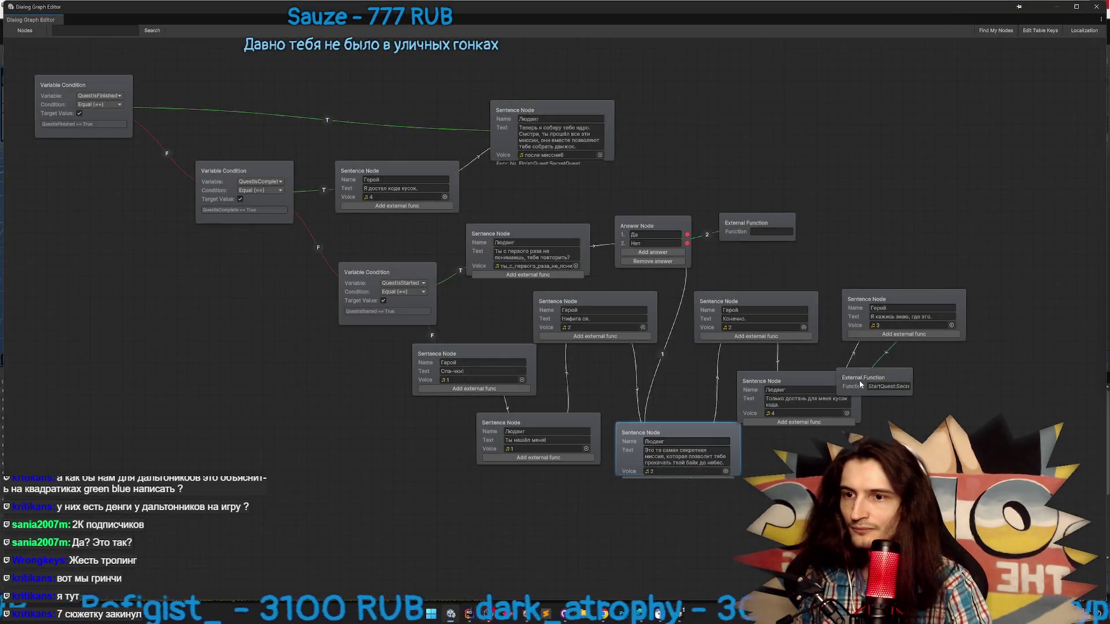
pyautogui.moveTo(768, 413)
pyautogui.mouseDown()
pyautogui.moveTo(824, 412)
pyautogui.moveTo(787, 468)
pyautogui.mouseUp()
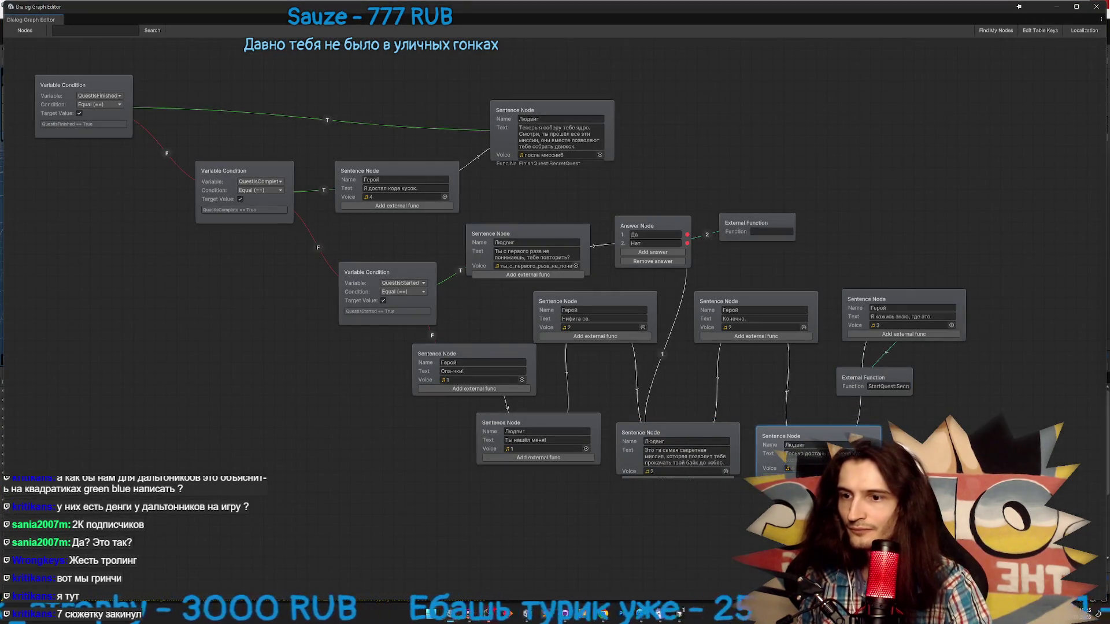
pyautogui.click(681, 610)
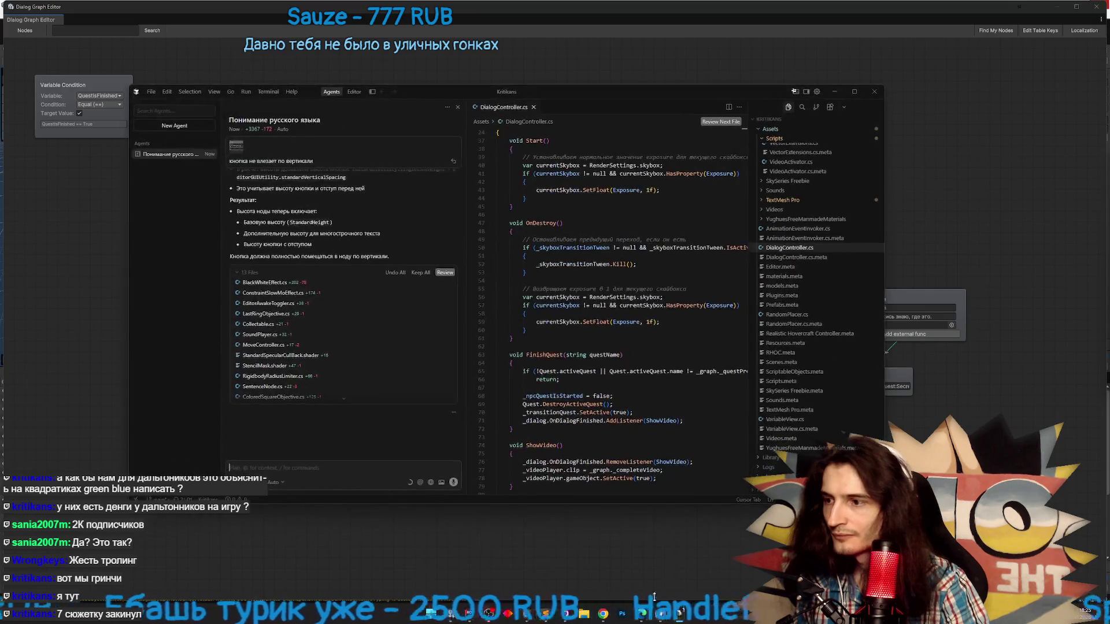
pyautogui.press('Return')
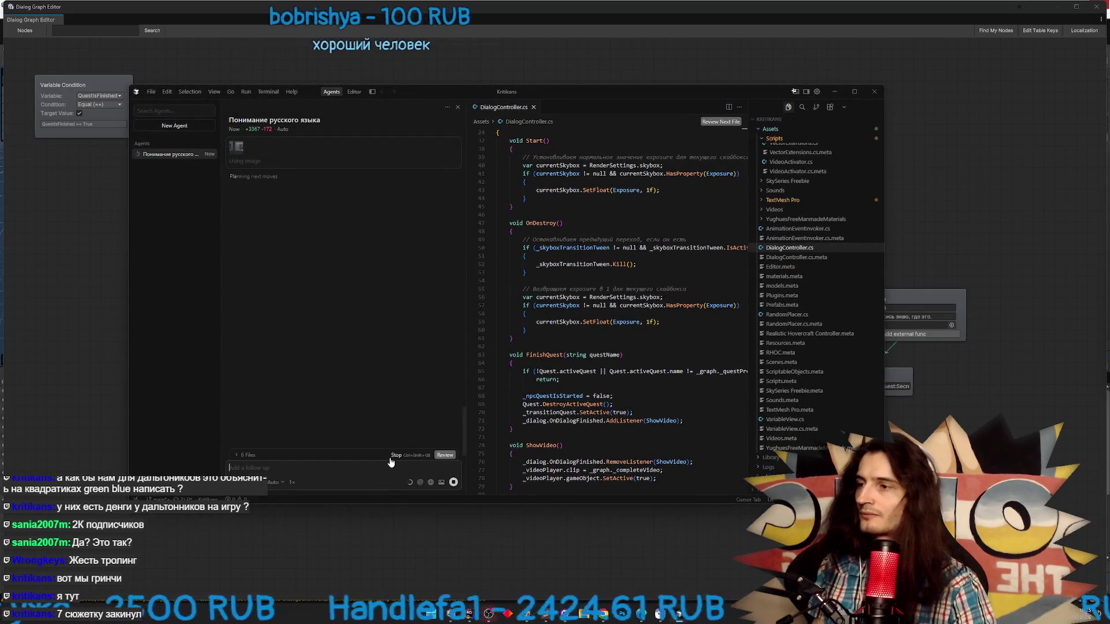
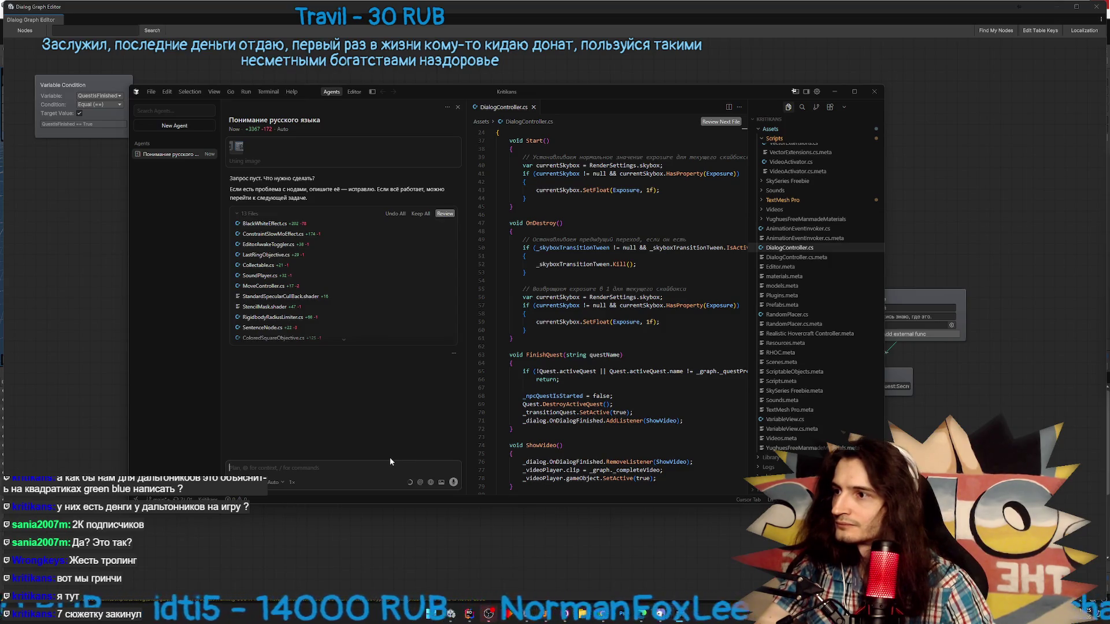
# Tell the agent the button still doesn't fit vertically in nodes with long text
pyautogui.moveTo(715, 107)
pyautogui.mouseDown()
pyautogui.moveTo(711, 173)
pyautogui.moveTo(800, 134)
pyautogui.moveTo(808, 120)
pyautogui.mouseUp()
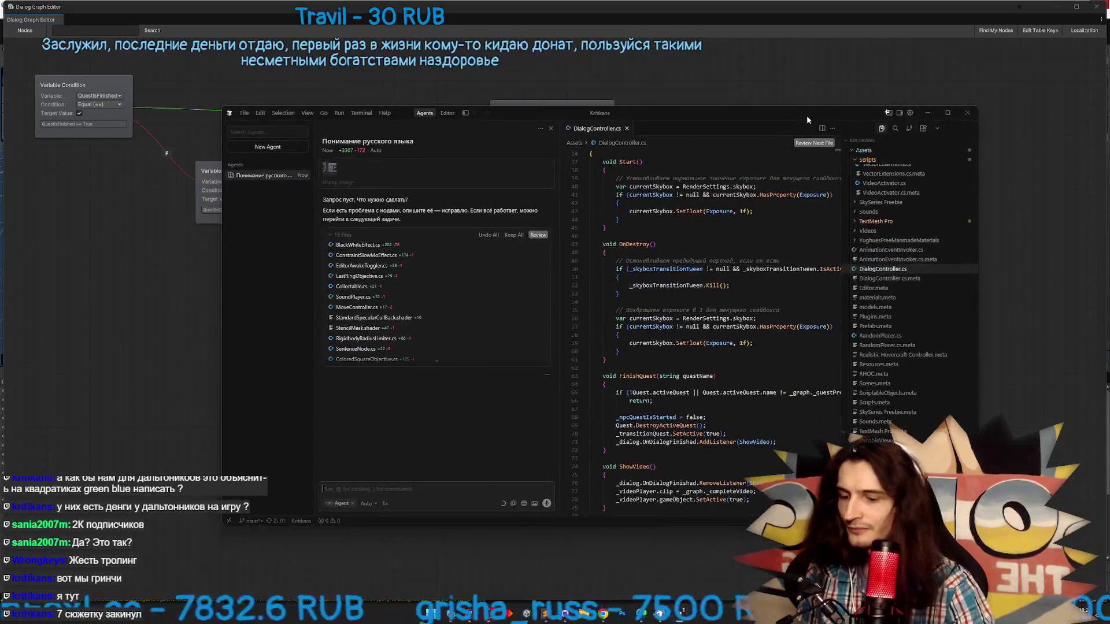
pyautogui.write('кра')
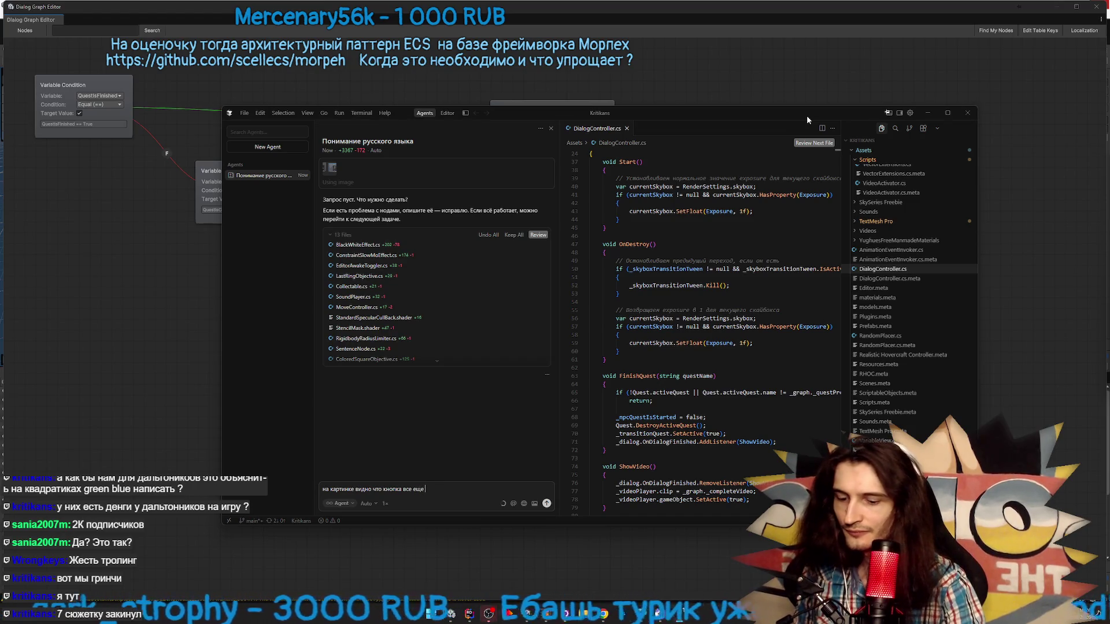
pyautogui.write('мещ')
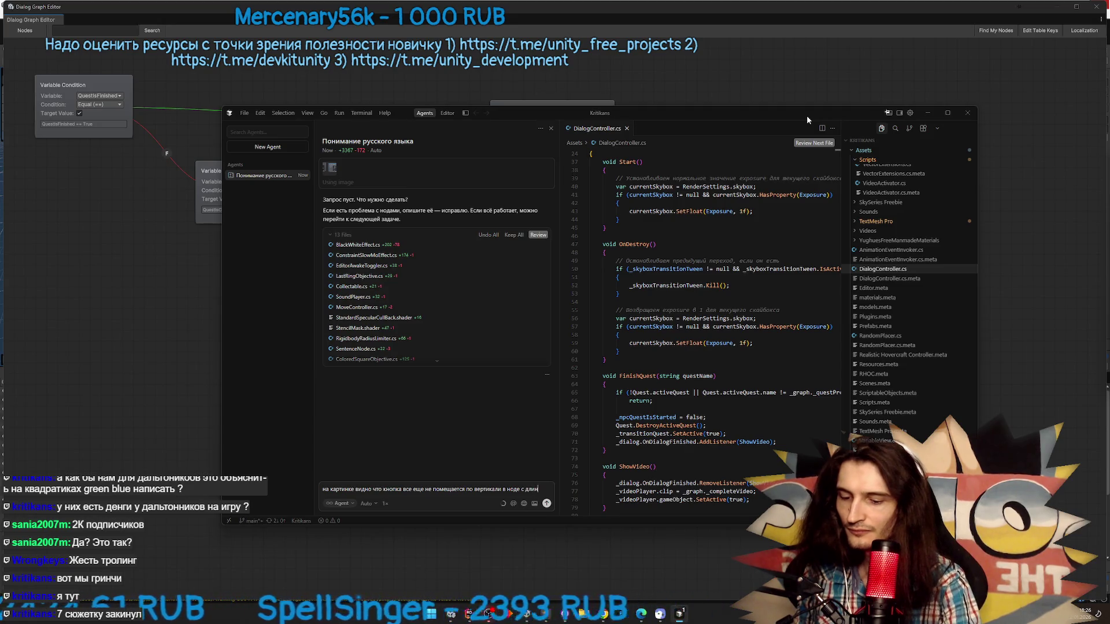
pyautogui.write('текстом')
pyautogui.press('Return')
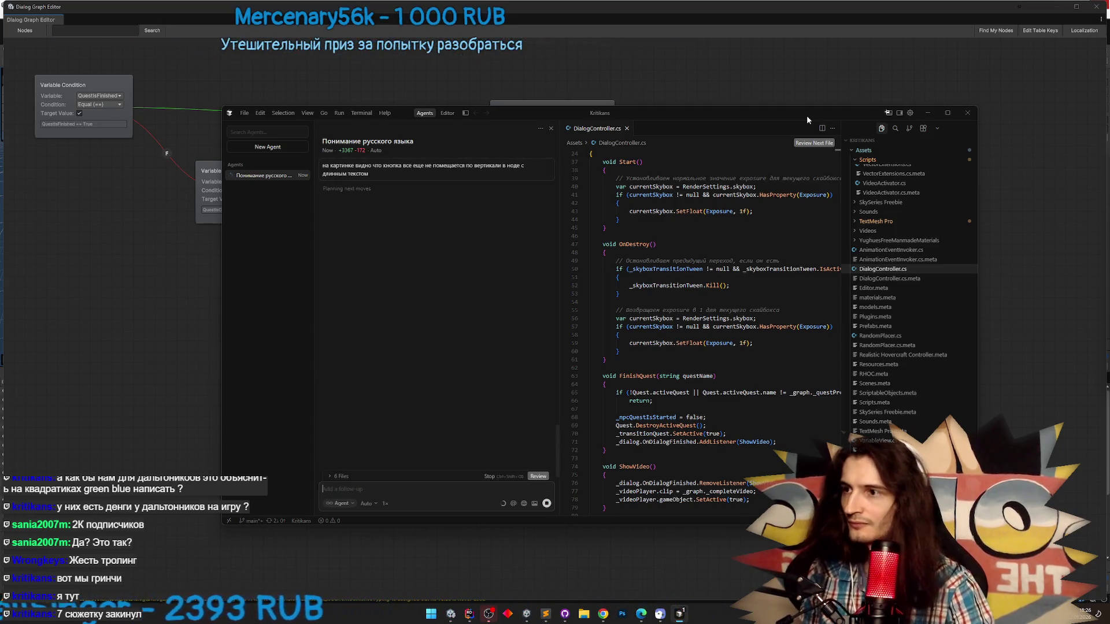
# Check the Unity dialog graph while the agent edits SentenceNode.cs, then return to Unity to recompile
pyautogui.moveTo(736, 114); pyautogui.dragTo(774, 547)
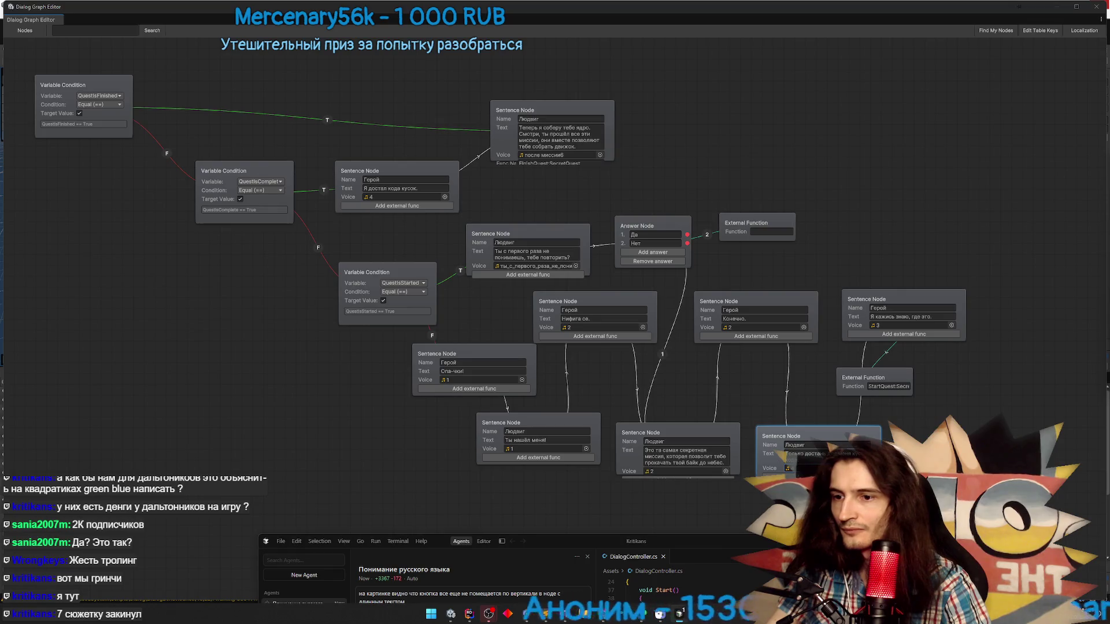
pyautogui.click(816, 462)
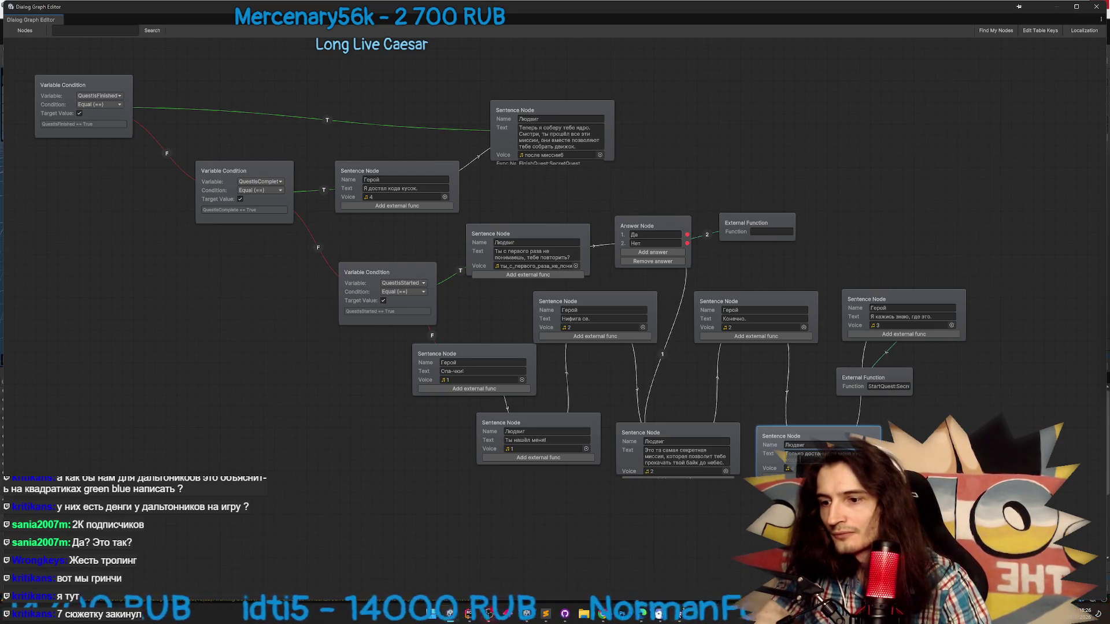
pyautogui.hotkey('alt', 'Tab')
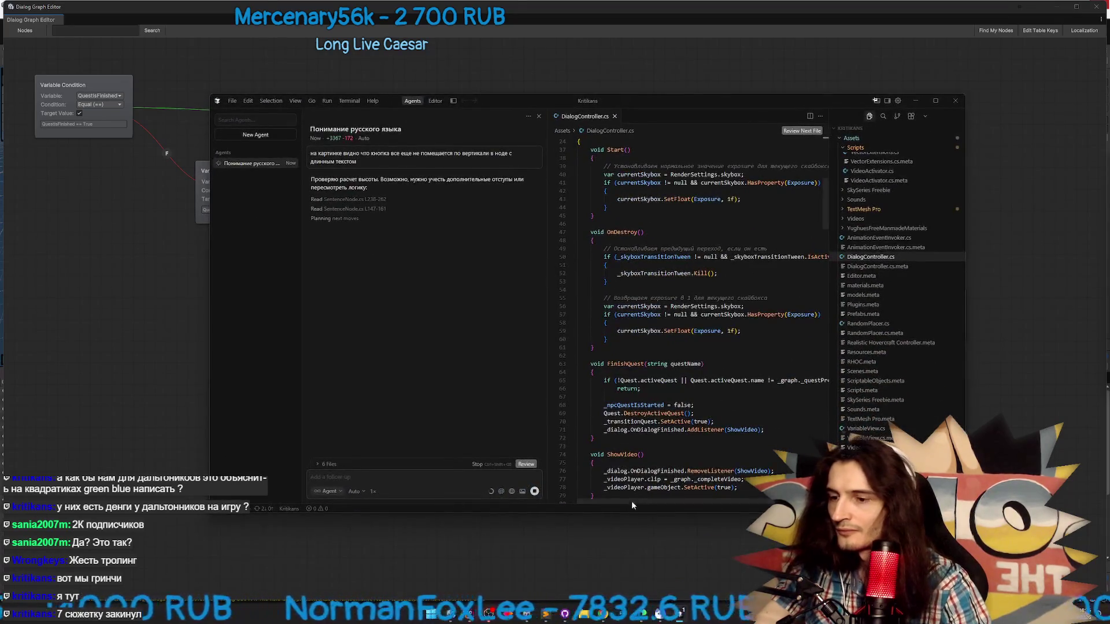
pyautogui.click(680, 613)
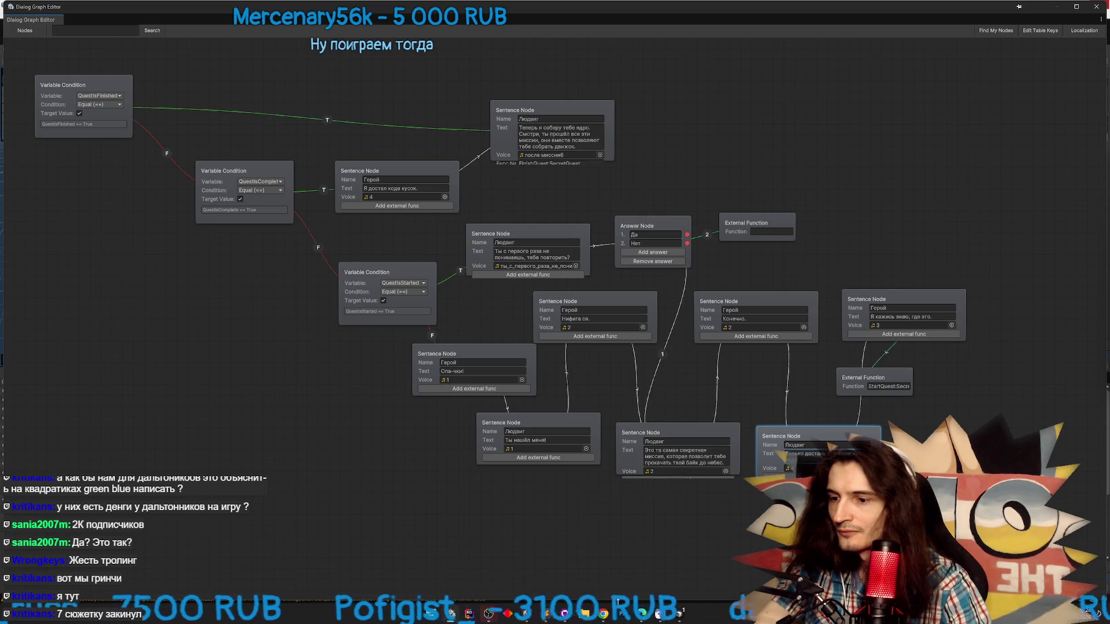
pyautogui.click(680, 613)
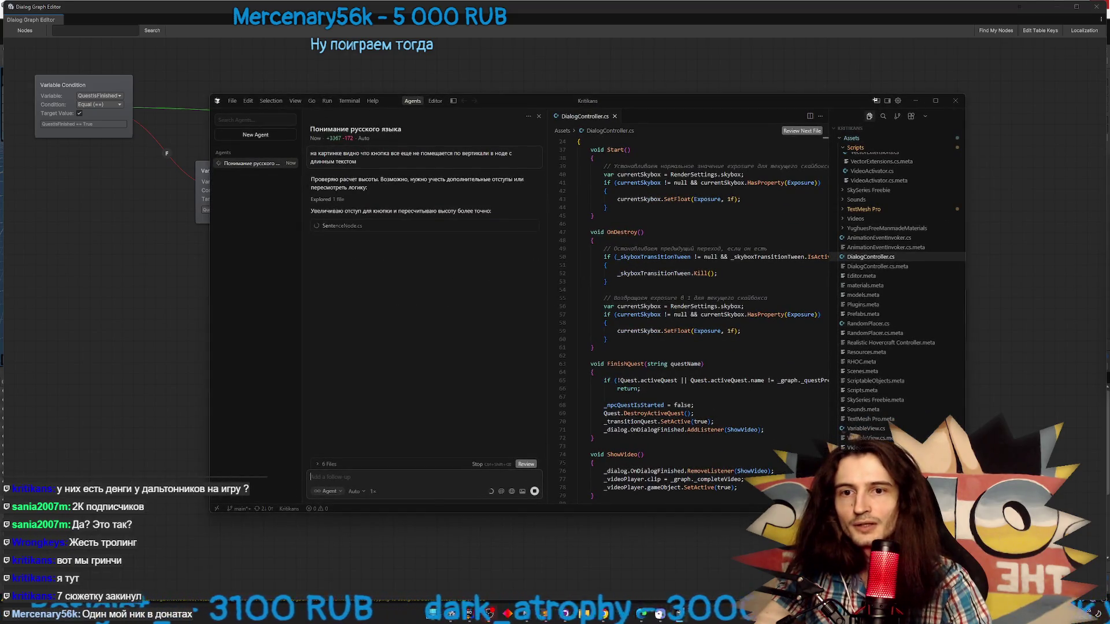
pyautogui.click(680, 611)
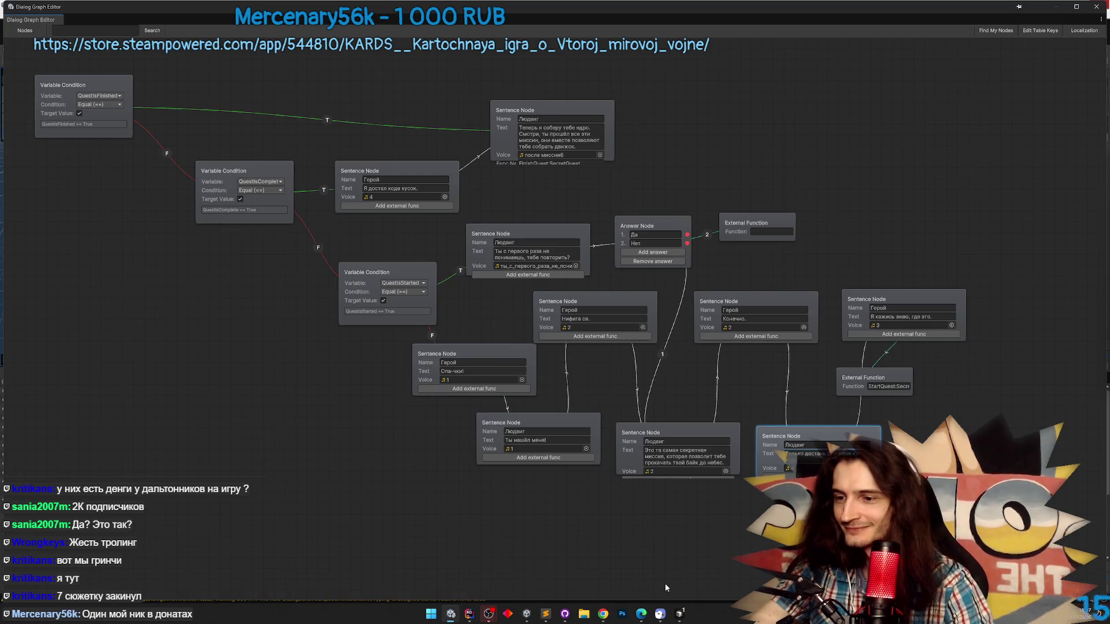
pyautogui.click(679, 613)
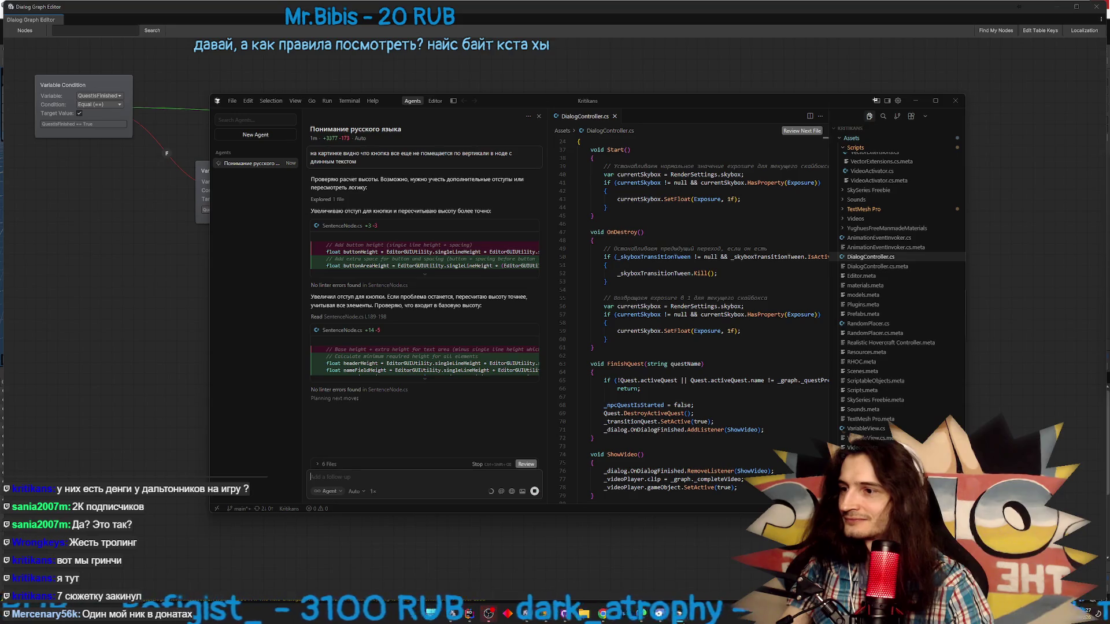
pyautogui.hotkey('alt', 'Tab')
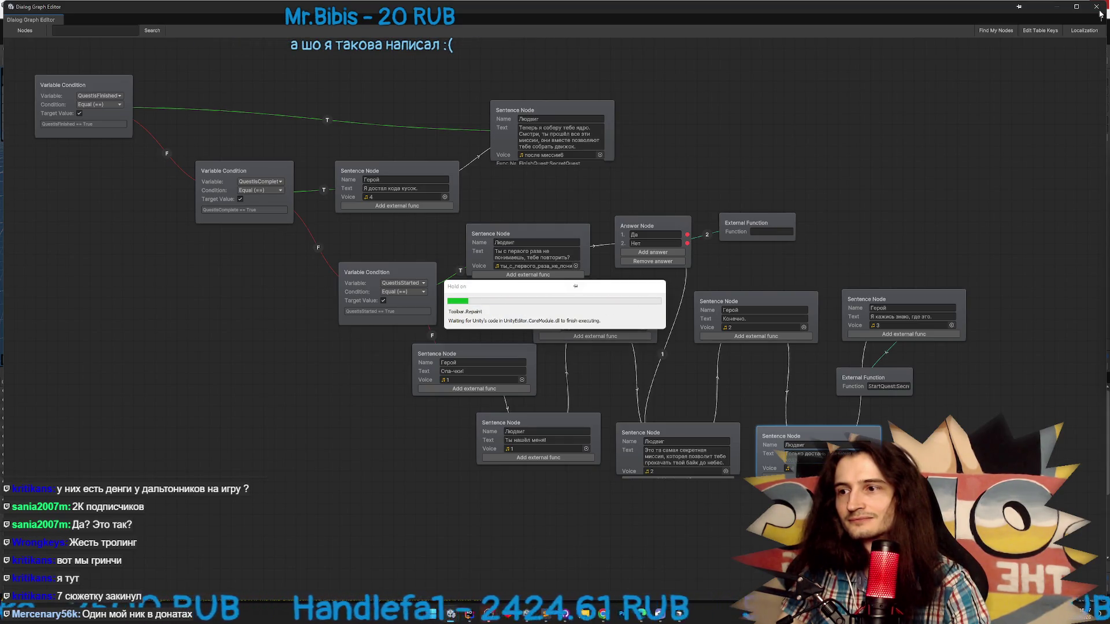
# Reopen the recompiled DialogSecretQuest graph and nudge the long-text Sentence Node up to check its sizing
pyautogui.click(1096, 7)
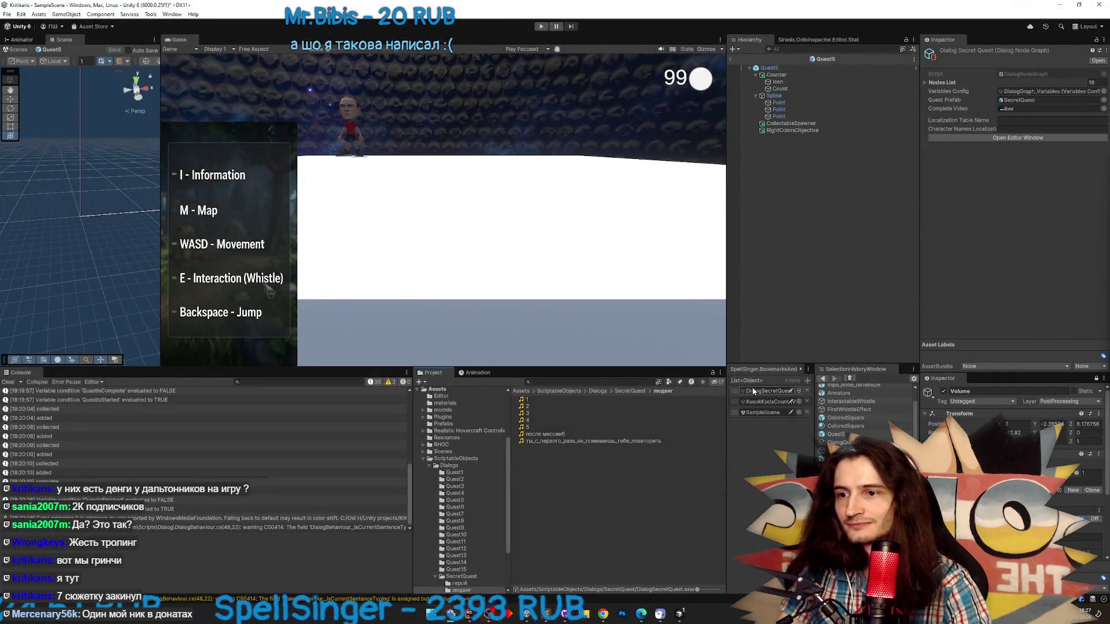
pyautogui.doubleClick(757, 388)
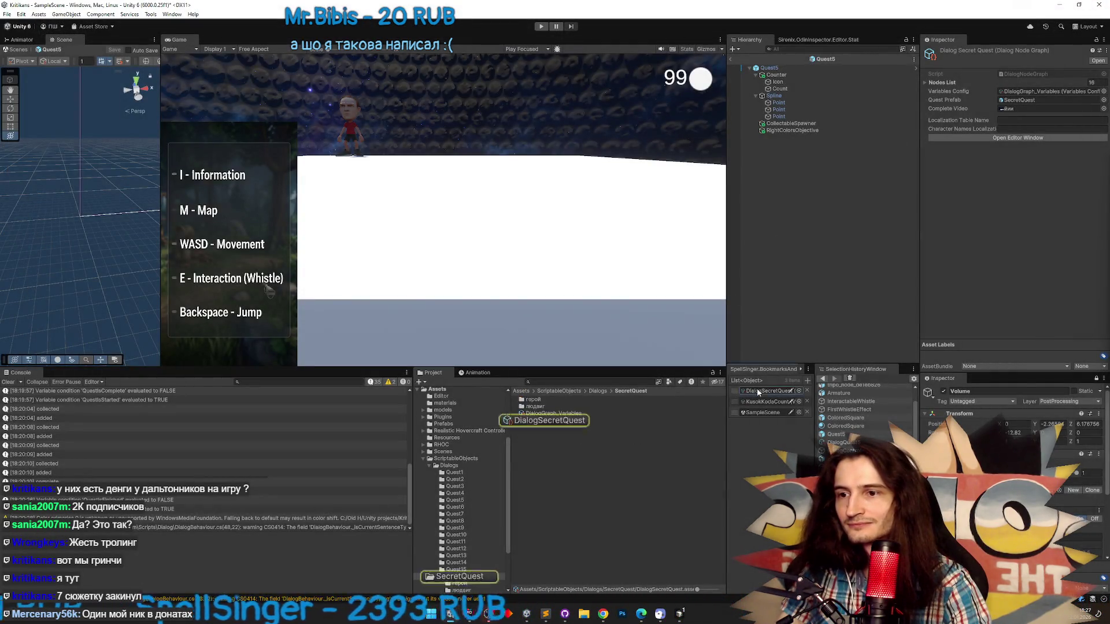
pyautogui.moveTo(692, 435); pyautogui.dragTo(691, 429)
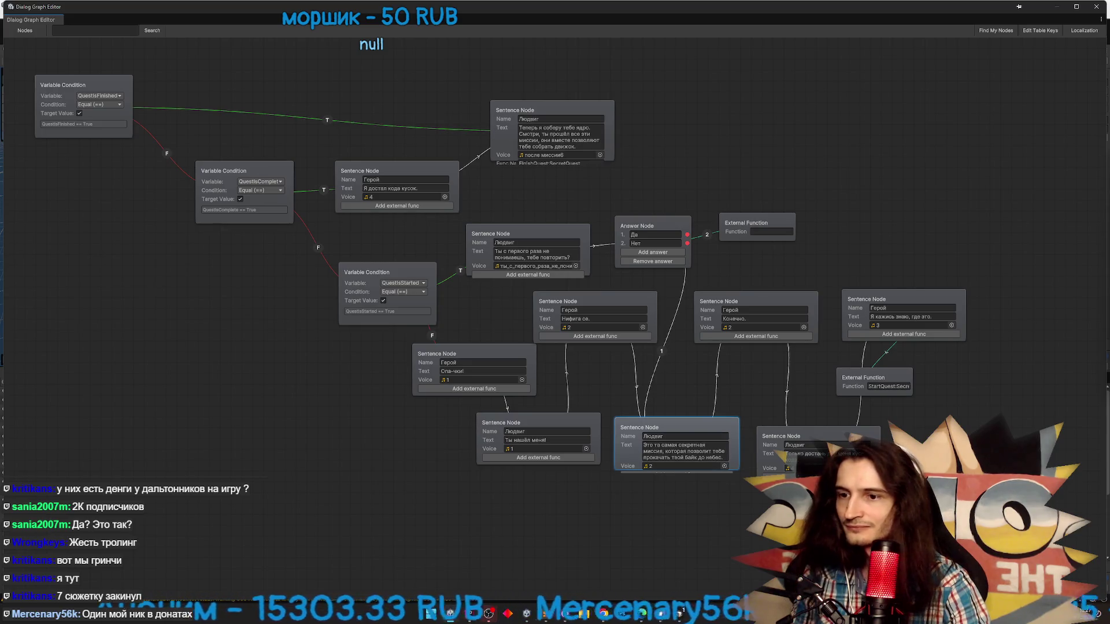
pyautogui.click(823, 460)
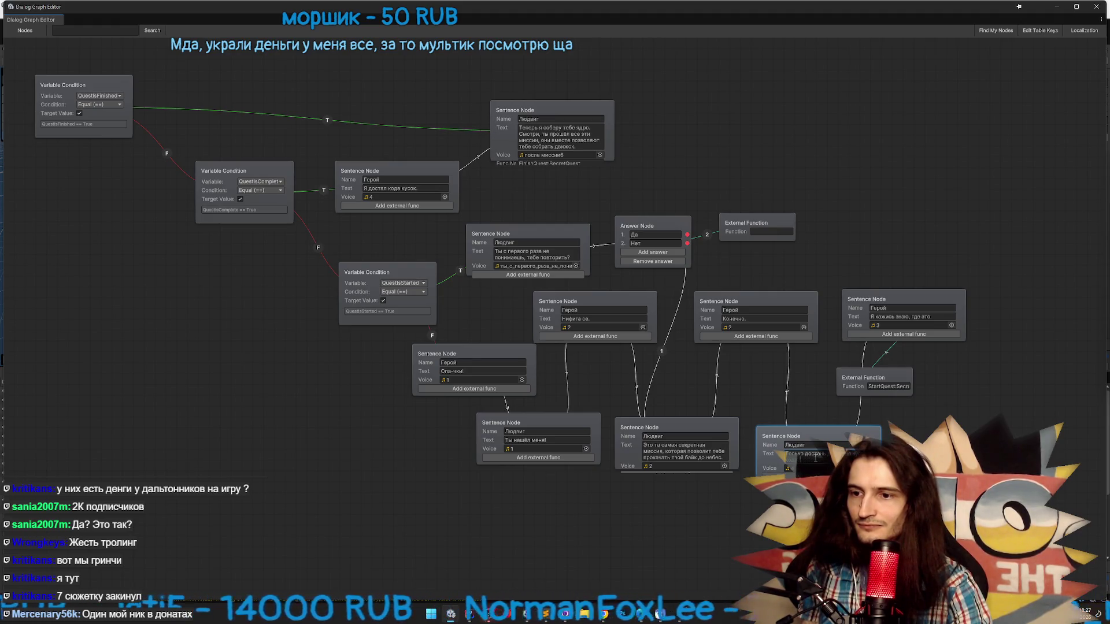
pyautogui.click(687, 611)
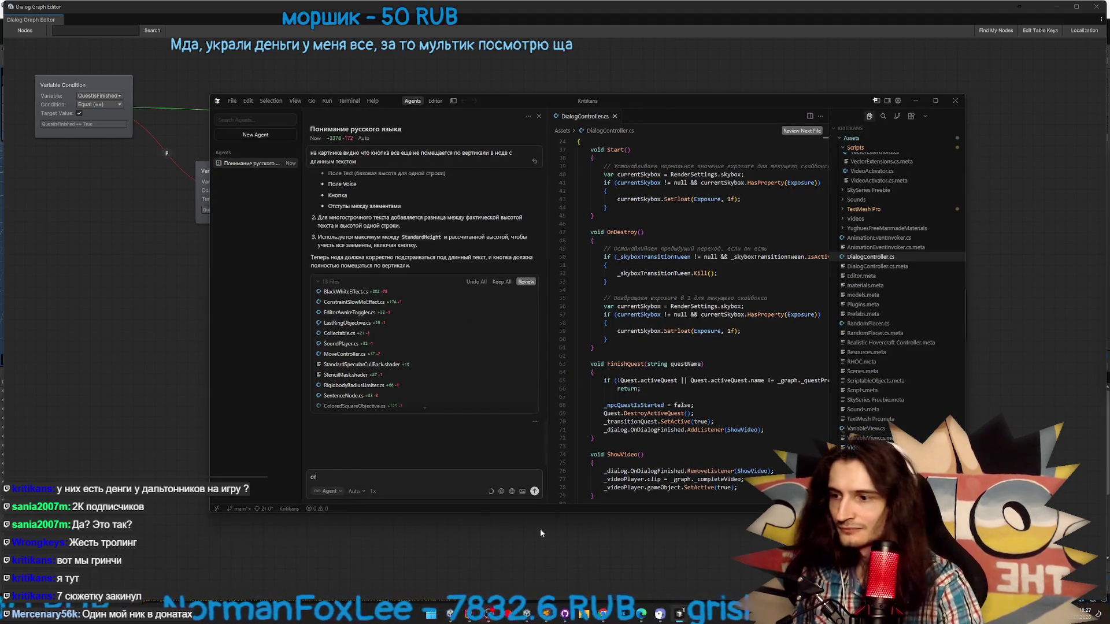
# Report that the text field grows taller but the node doesn't, so elements below overflow
pyautogui.write(' написания')
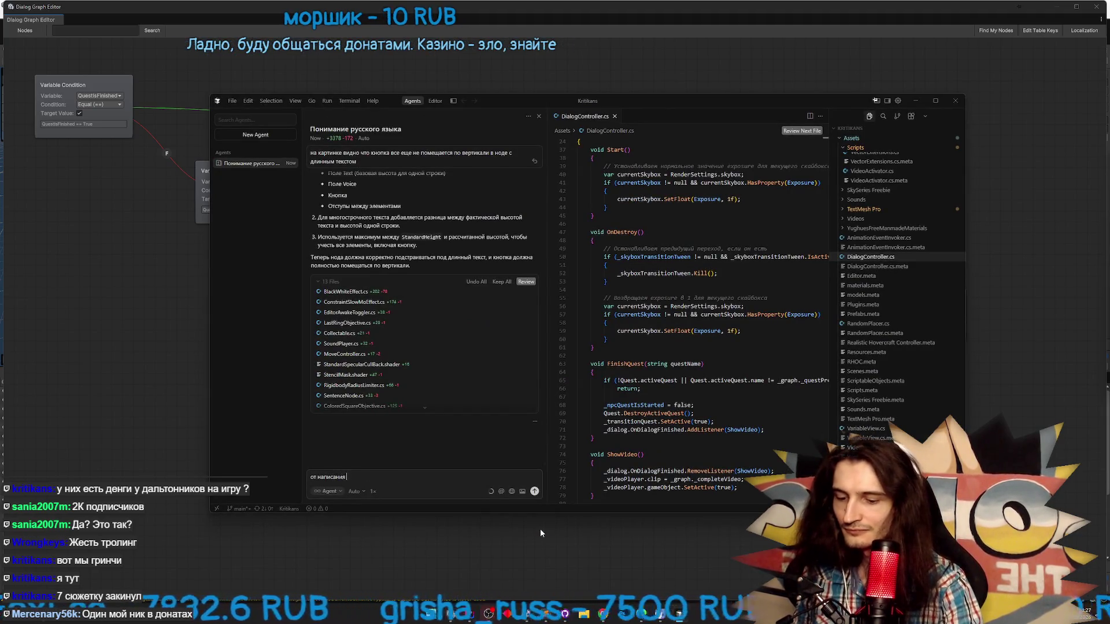
pyautogui.write(' нового текста')
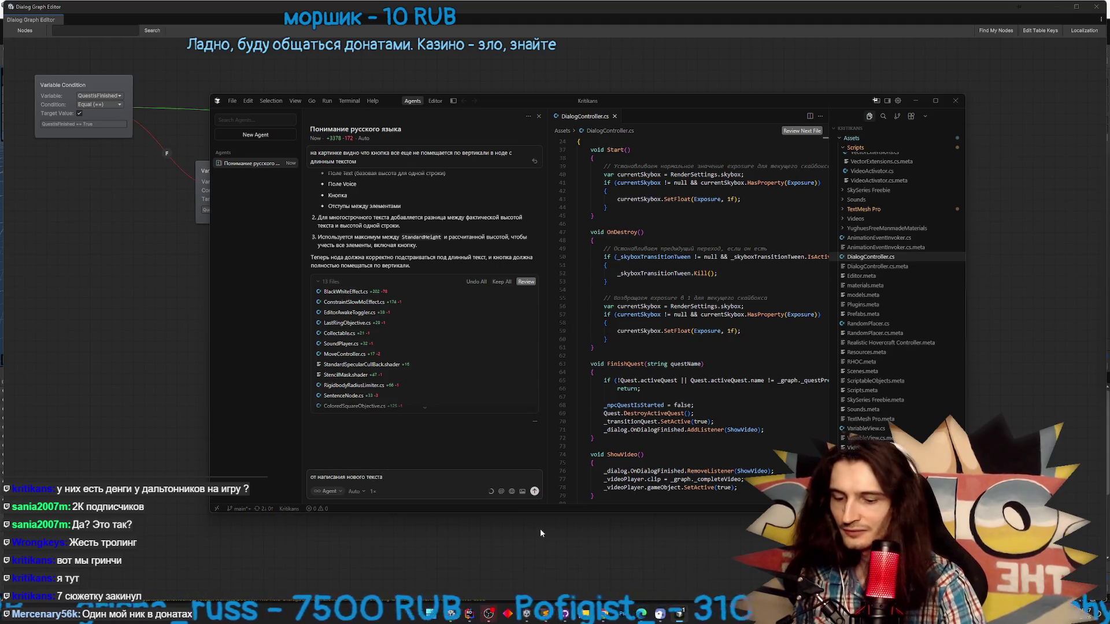
pyautogui.write(' тексто')
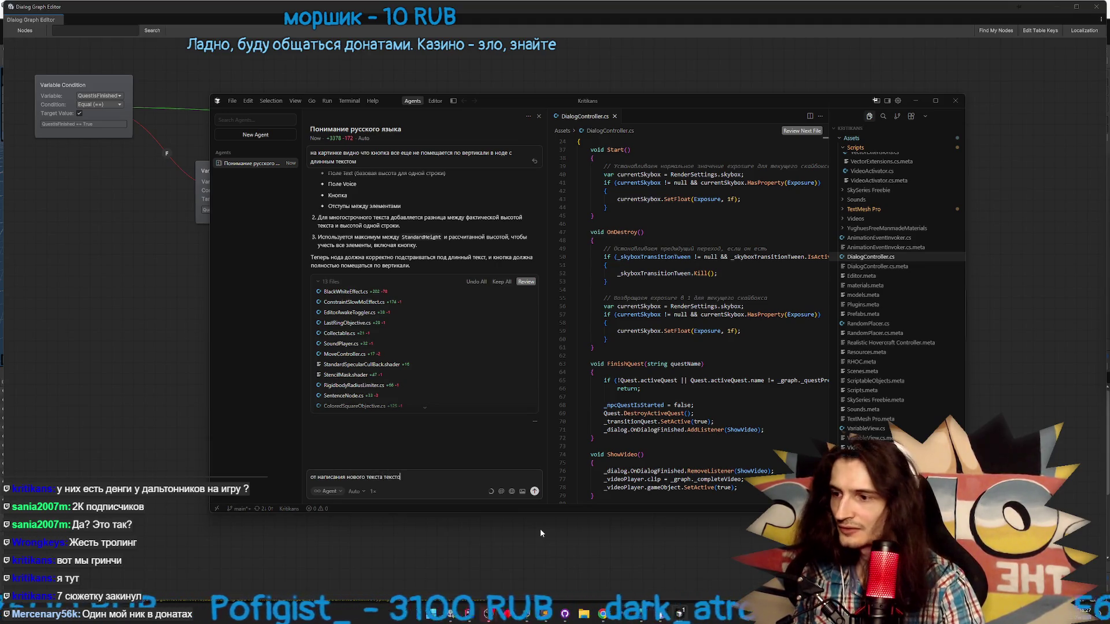
pyautogui.write('вый')
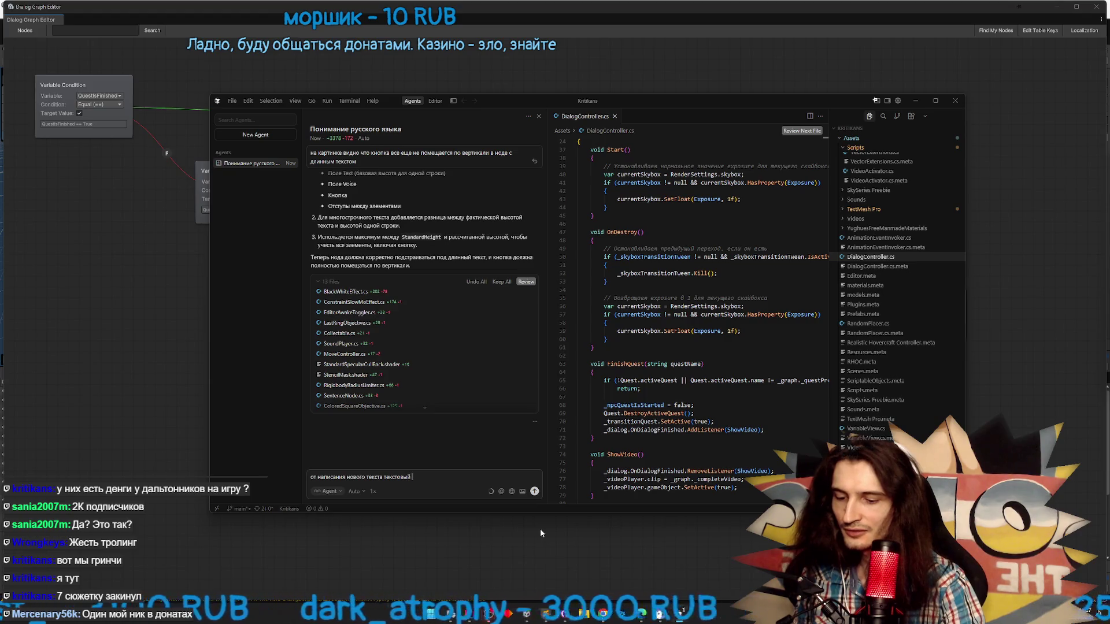
pyautogui.press('BackSpace')
pyautogui.press('BackSpace')
pyautogui.write('ое п')
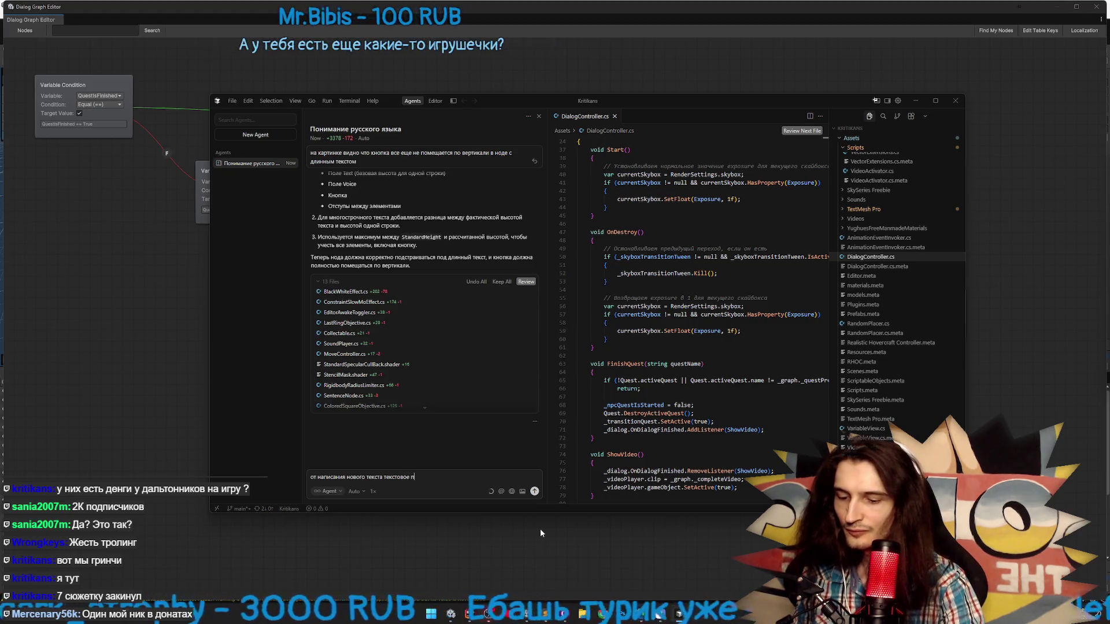
pyautogui.write('оле становится б')
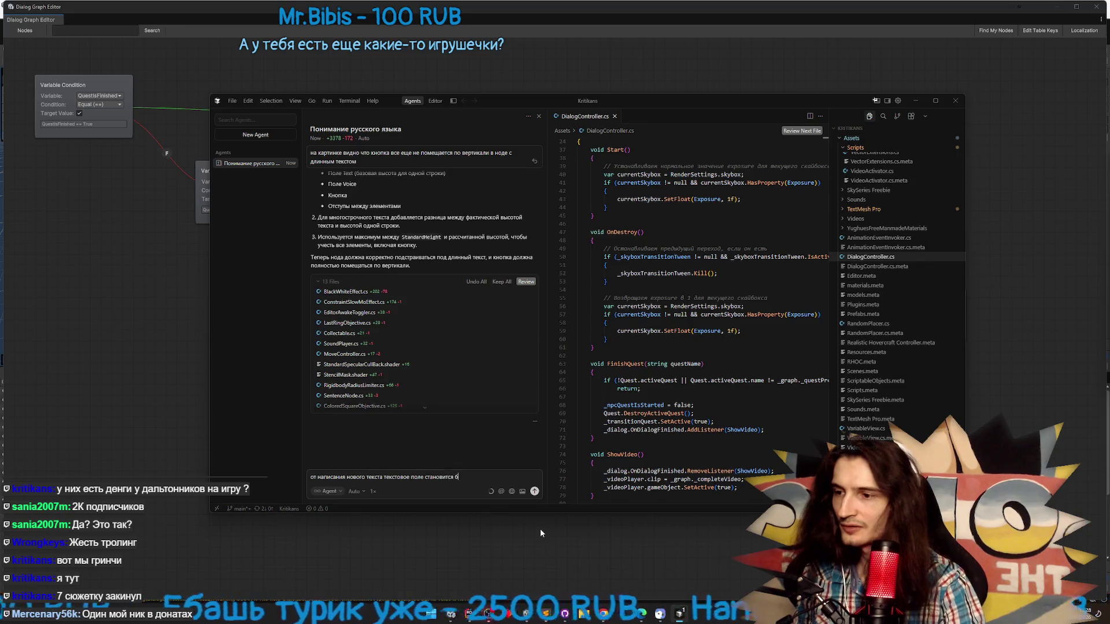
pyautogui.write('ольше по высот')
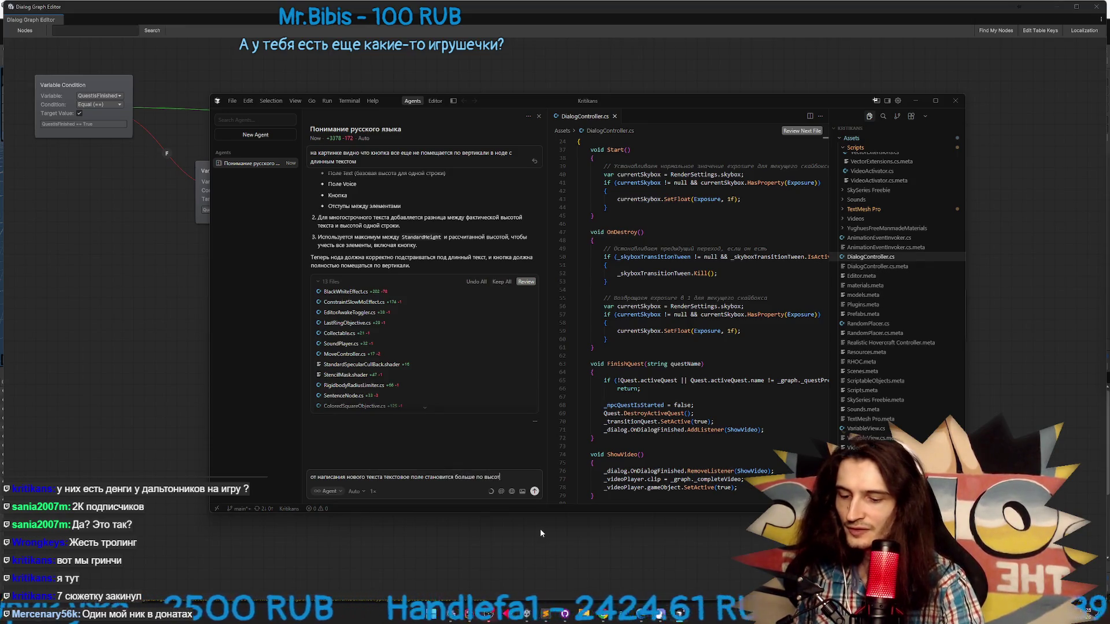
pyautogui.write('е, толкая осталь')
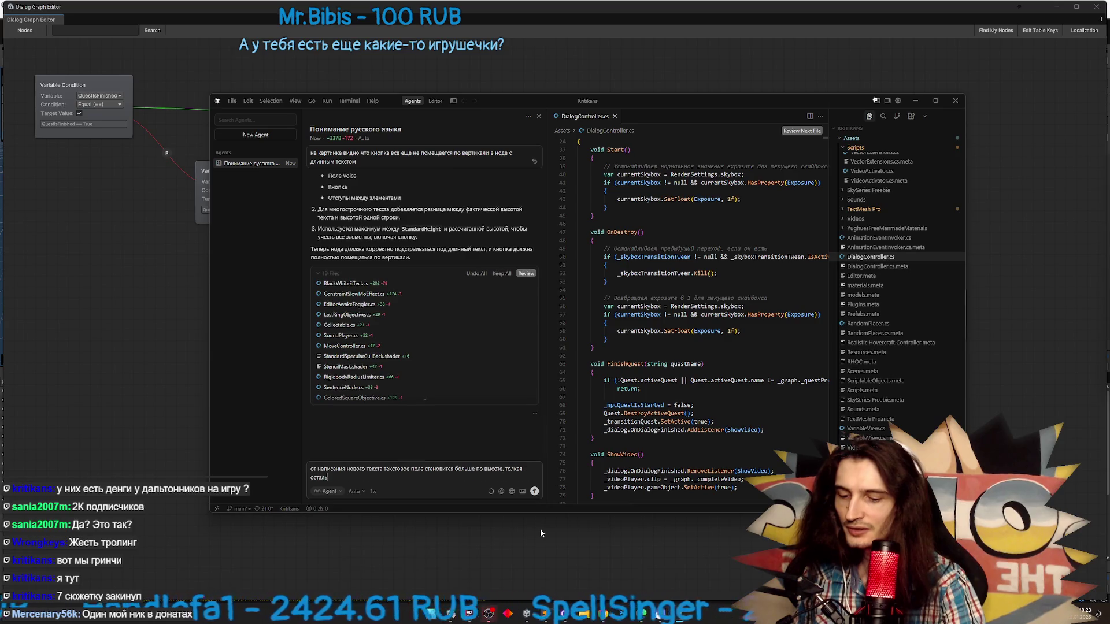
pyautogui.write('ные элементы ')
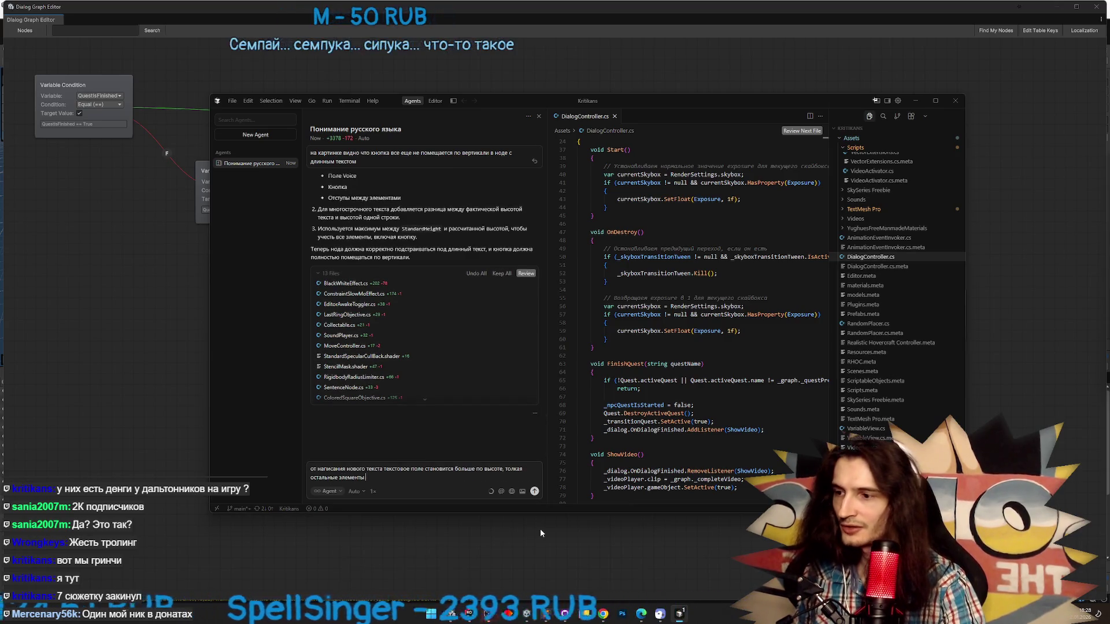
pyautogui.write('вниз.')
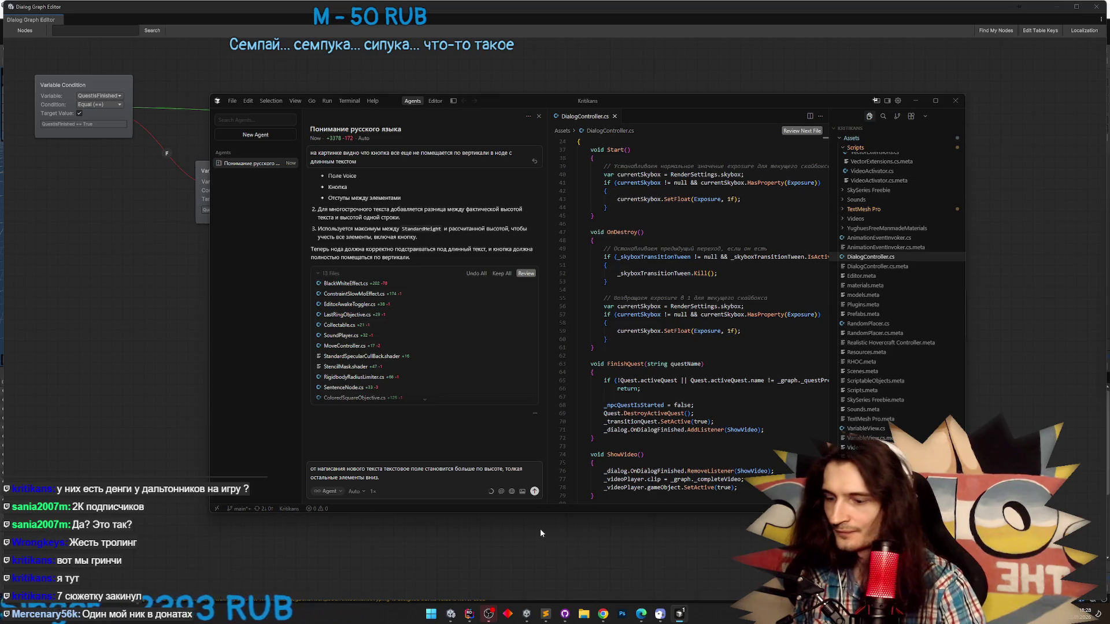
pyautogui.write(' Сама нода от этого ')
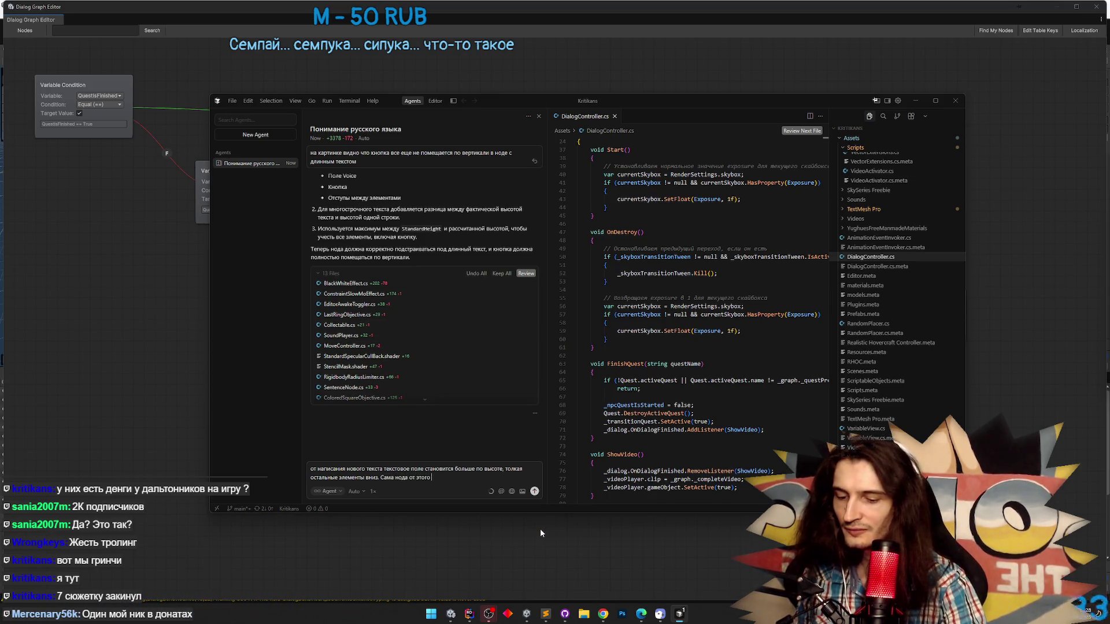
pyautogui.write('больше')
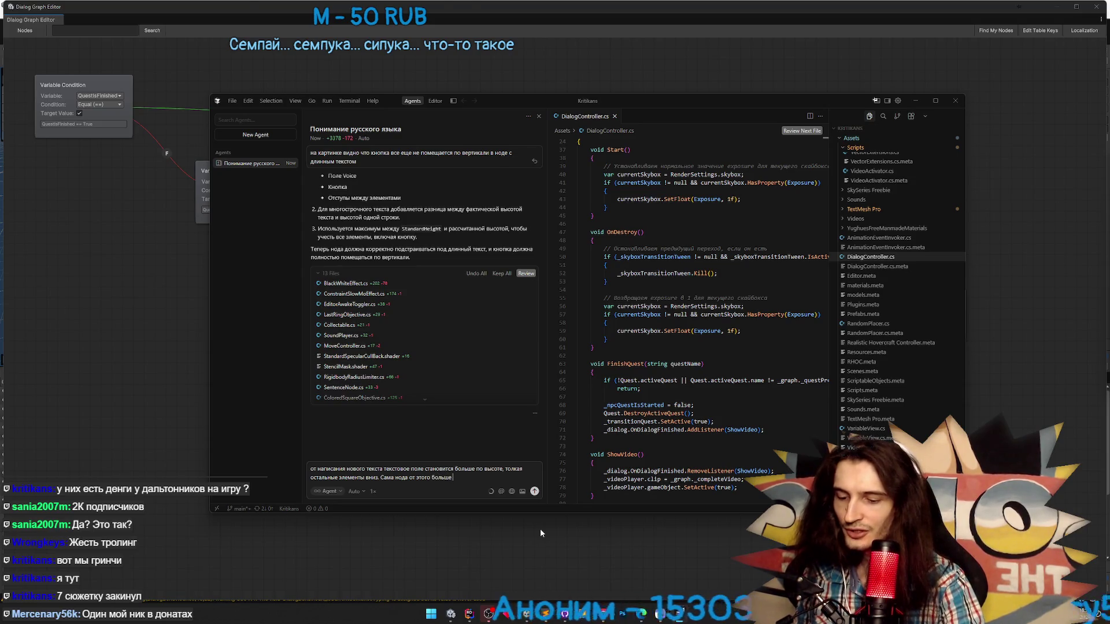
pyautogui.write(' по высоте не ста')
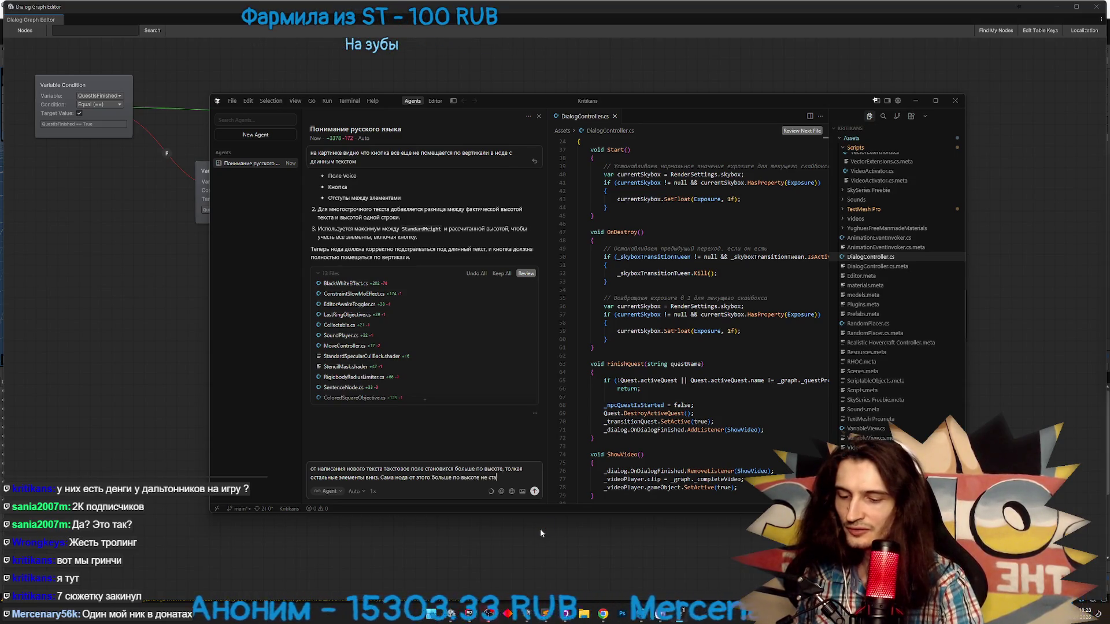
pyautogui.write('новится, поэ')
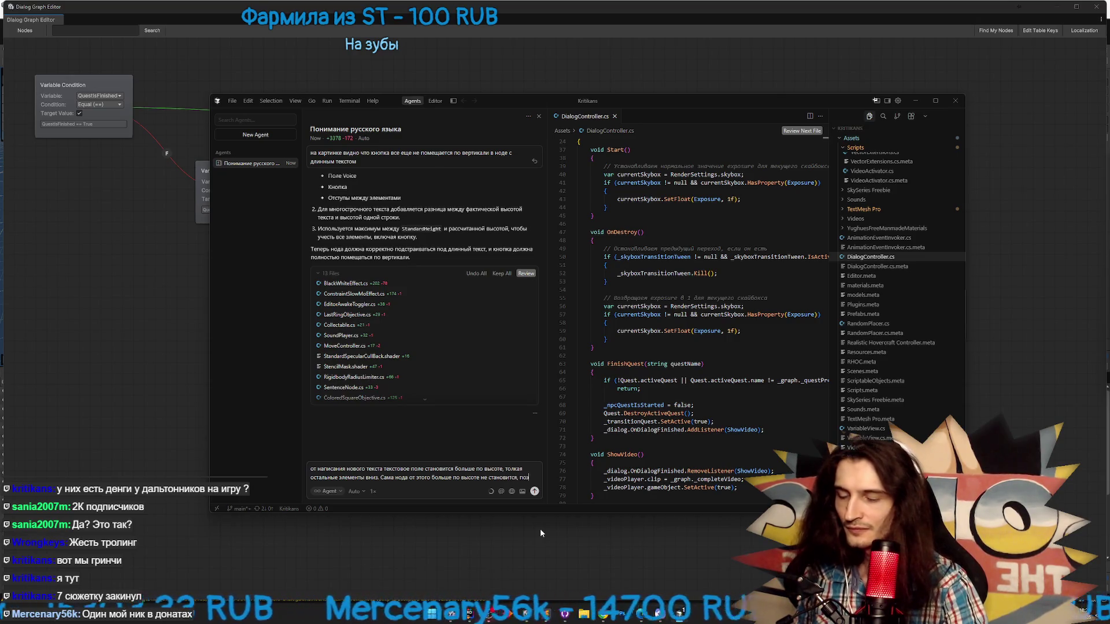
pyautogui.write('тому')
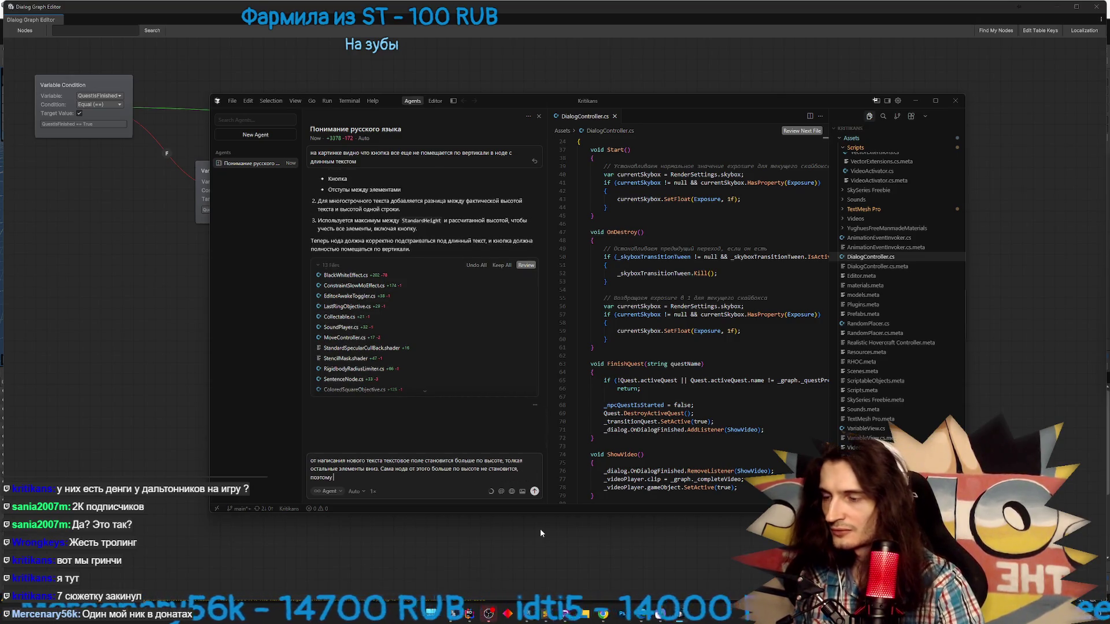
pyautogui.write(' кно')
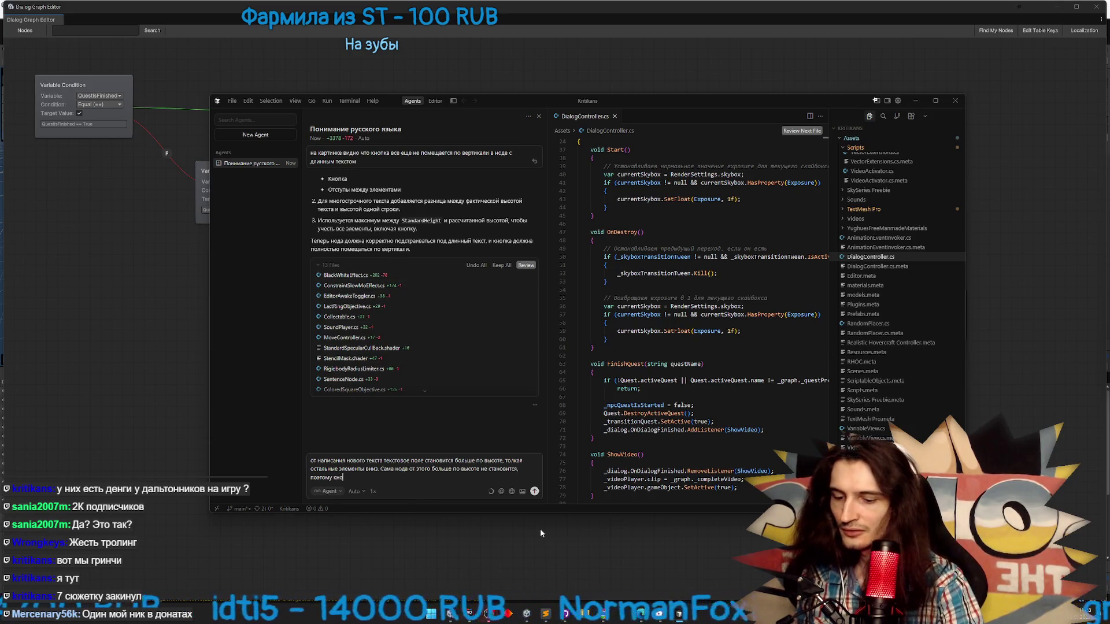
pyautogui.write('пка или')
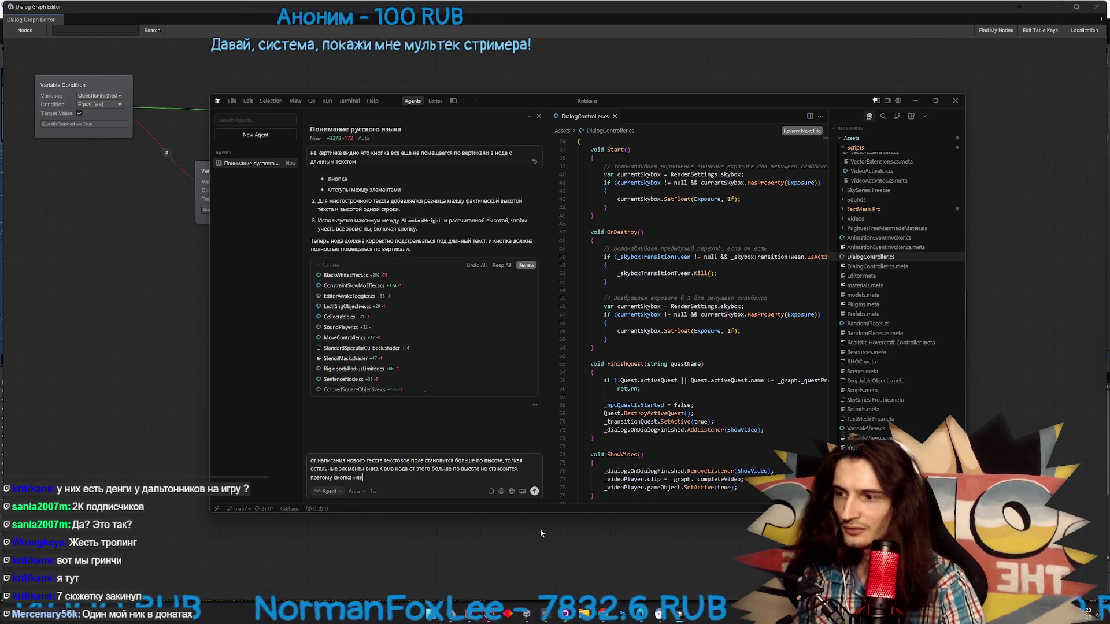
pyautogui.press('BackSpace')
pyautogui.press('BackSpace')
pyautogui.write(' другие э')
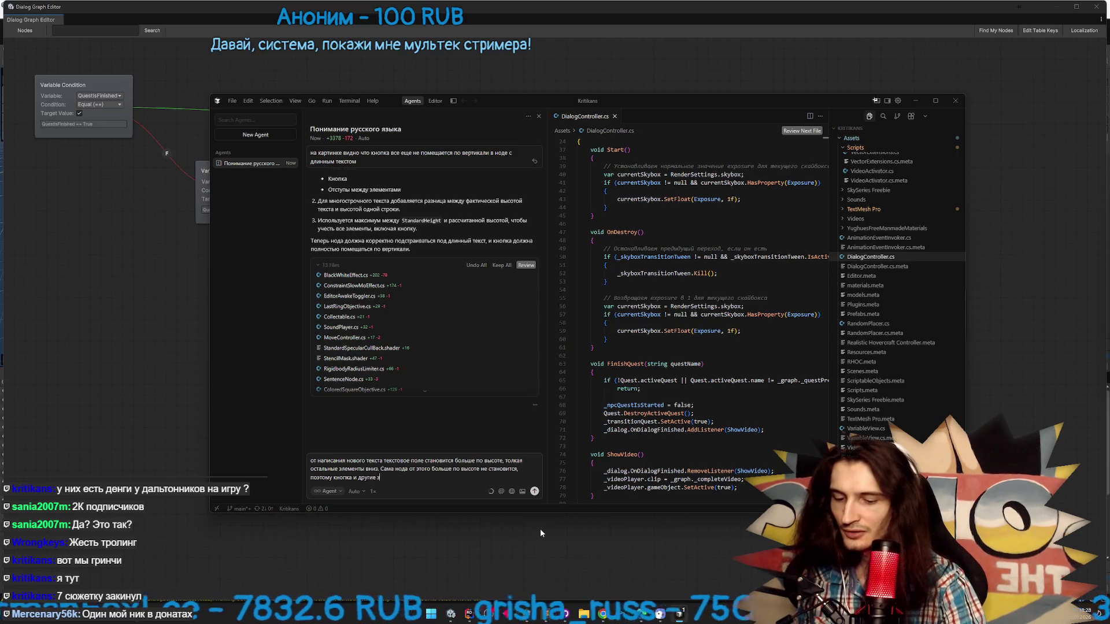
pyautogui.write('лементы под тек')
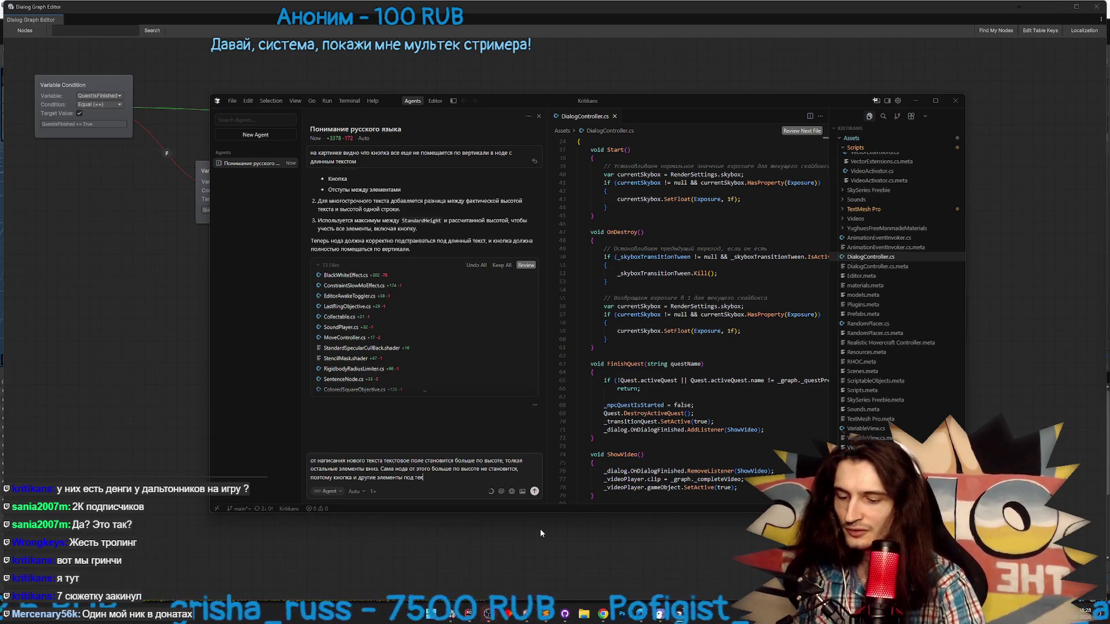
pyautogui.write('стовым по')
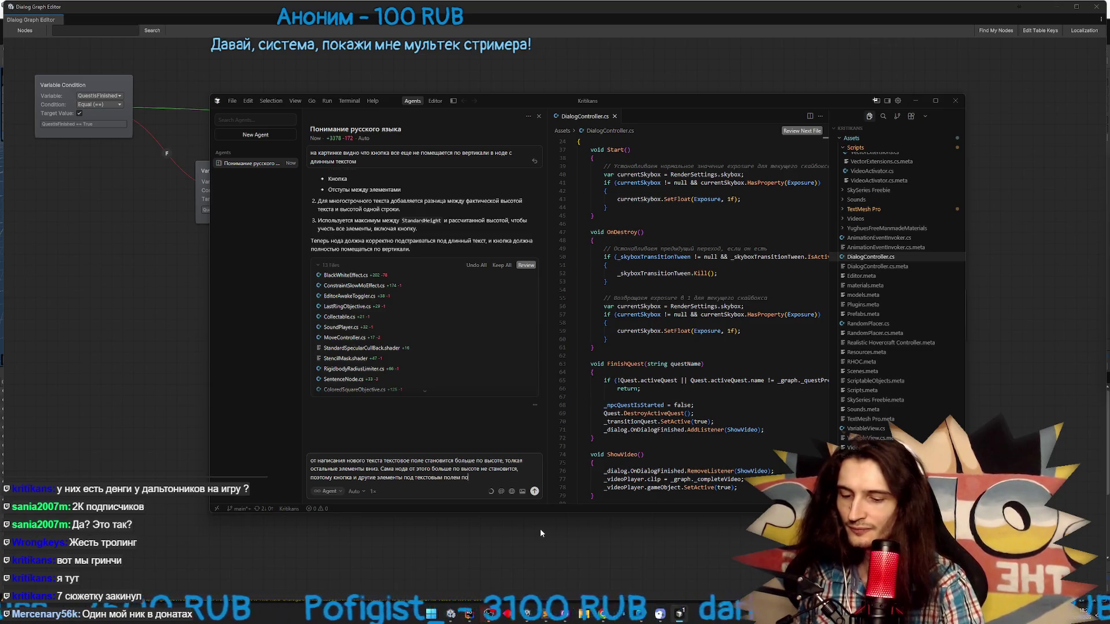
pyautogui.write('лем могут из нее')
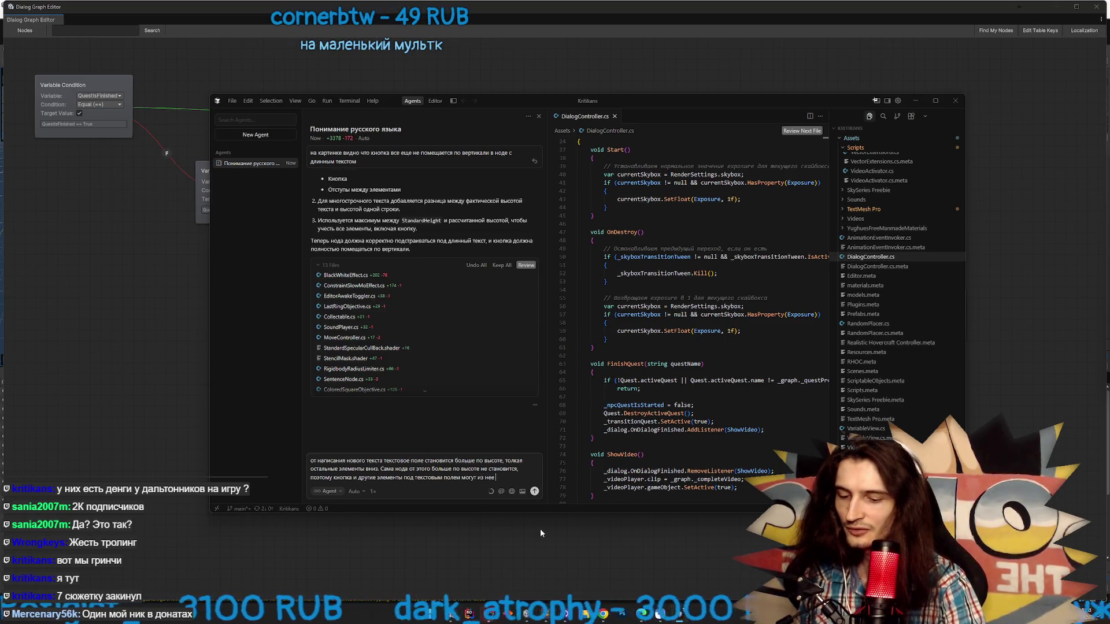
pyautogui.write(' вылезти')
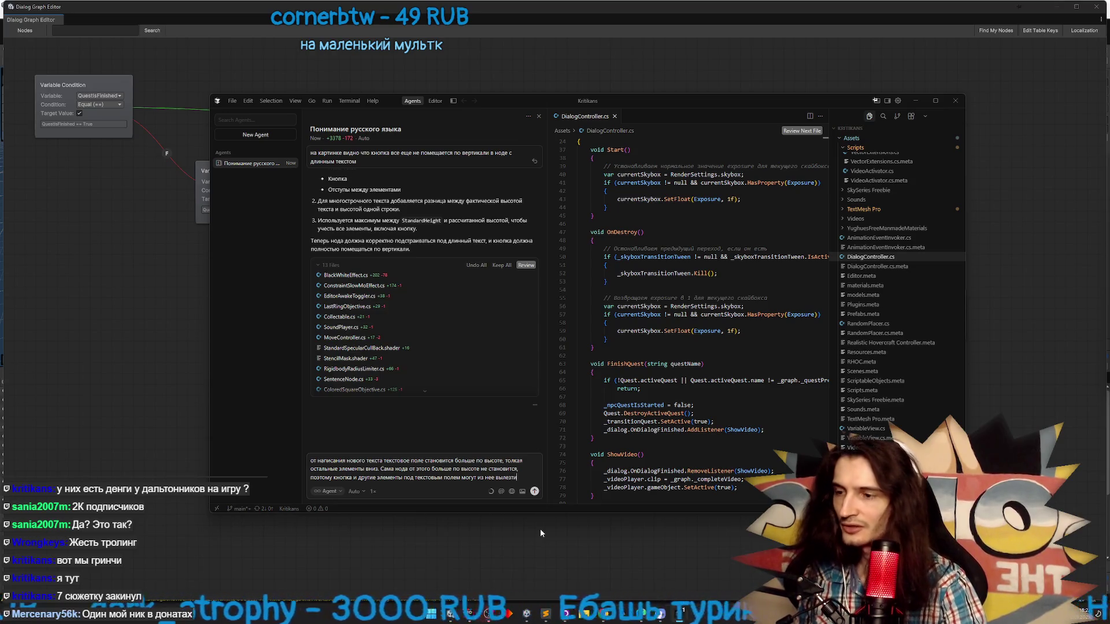
pyautogui.press('Return')
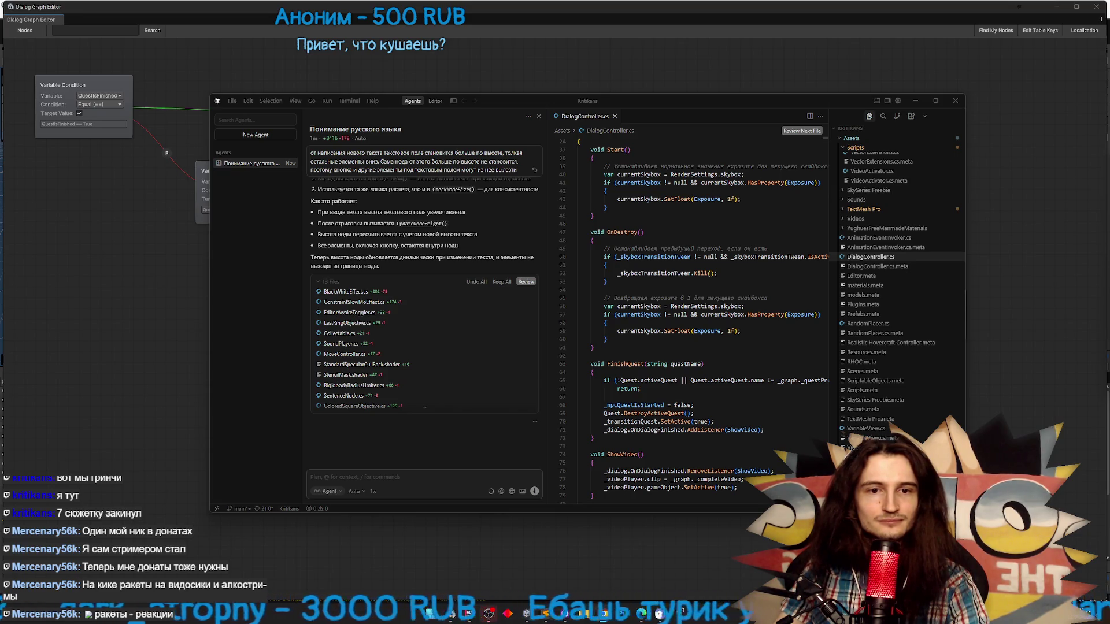
# After the agent's dynamic node-height reply, bring the DonationAlerts browser page forward
pyautogui.click(603, 614)
# Reset the page zoom to 100% and go to the stream statistics widgets page
pyautogui.click(835, 219)
pyautogui.click(838, 241)
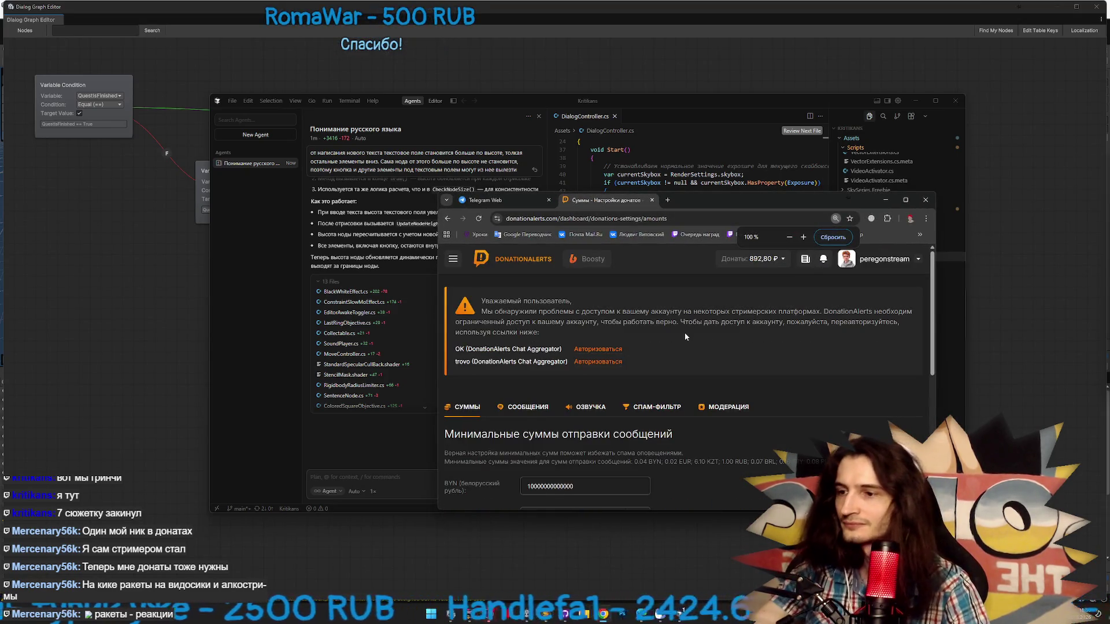
pyautogui.scroll(-2, 684, 332)
pyautogui.click(453, 258)
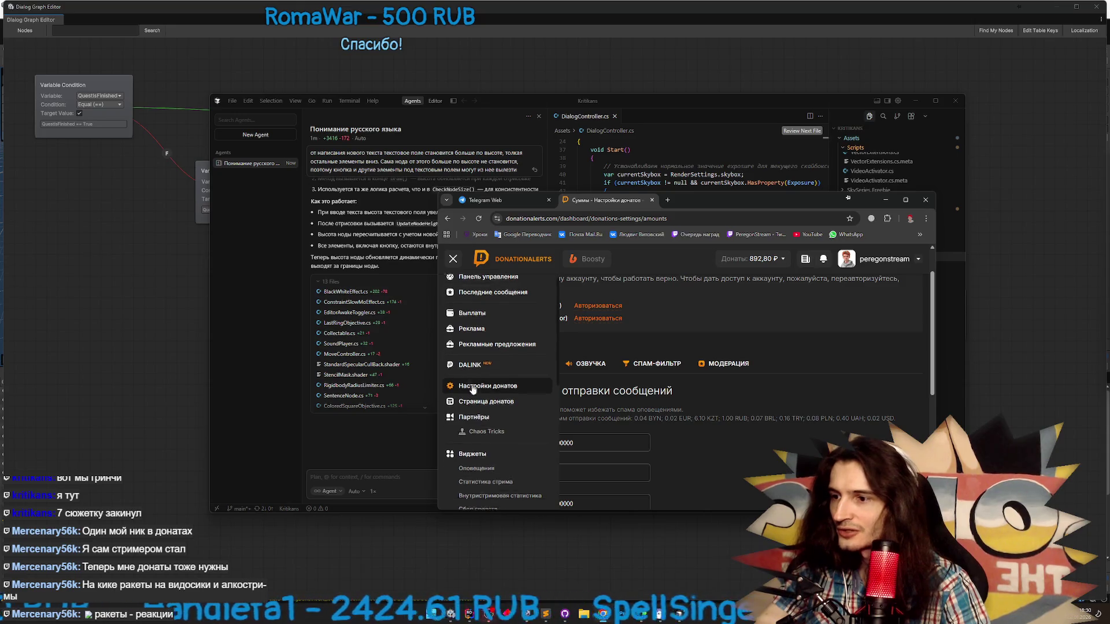
pyautogui.scroll(-2, 503, 381)
pyautogui.scroll(-1, 514, 396)
pyautogui.click(500, 393)
pyautogui.scroll(-2, 640, 388)
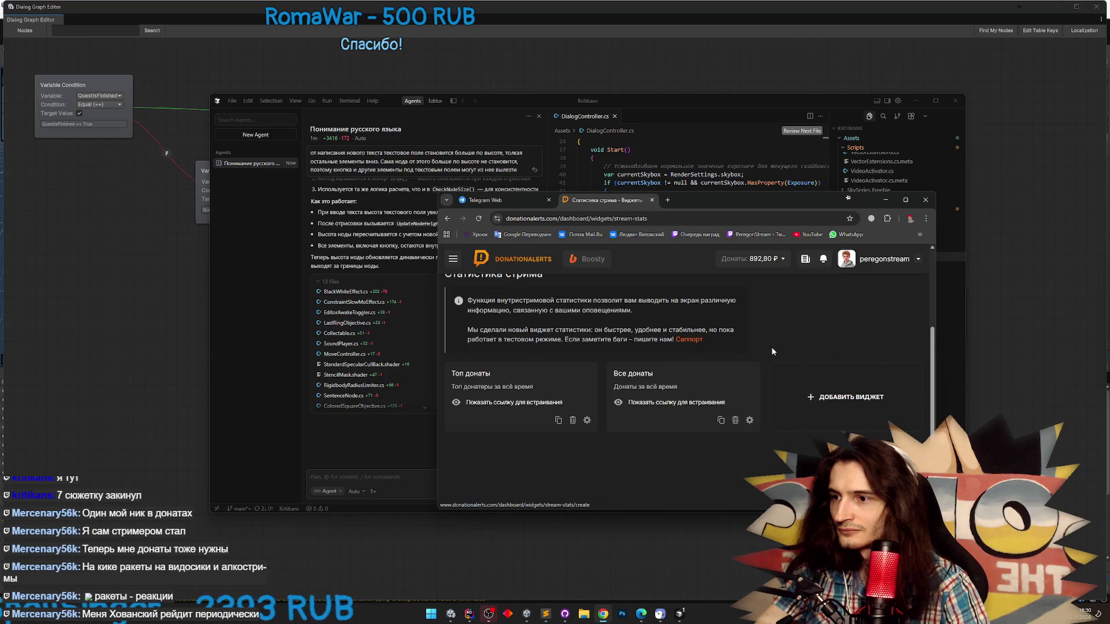
# Review the Все донаты widget settings, keeping data type Последние донаты and period Всё время
pyautogui.click(750, 422)
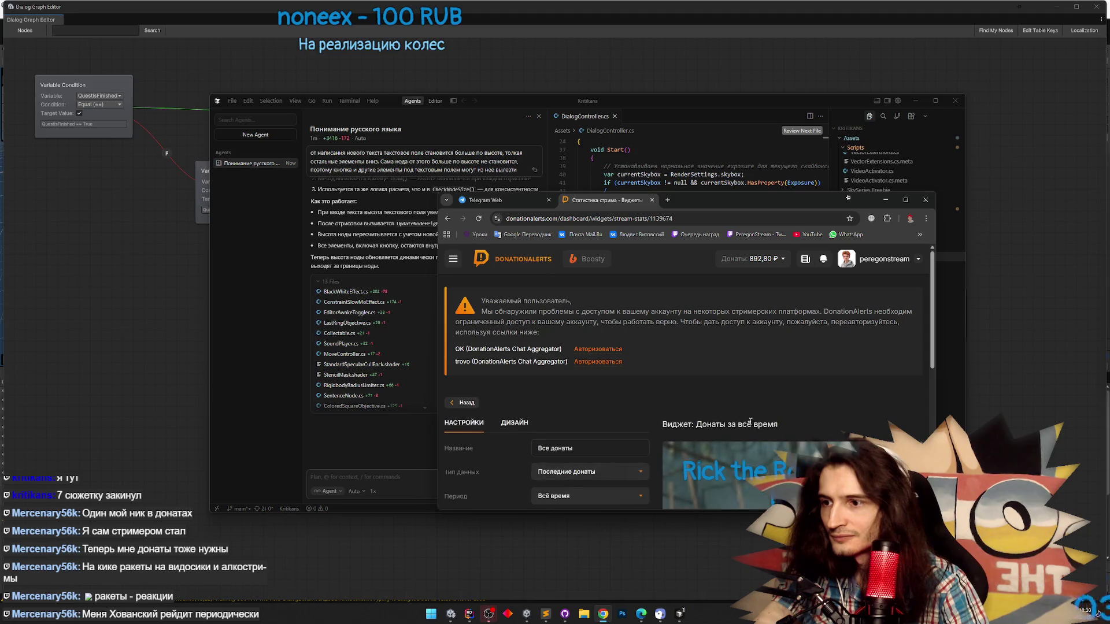
pyautogui.scroll(-1, 672, 397)
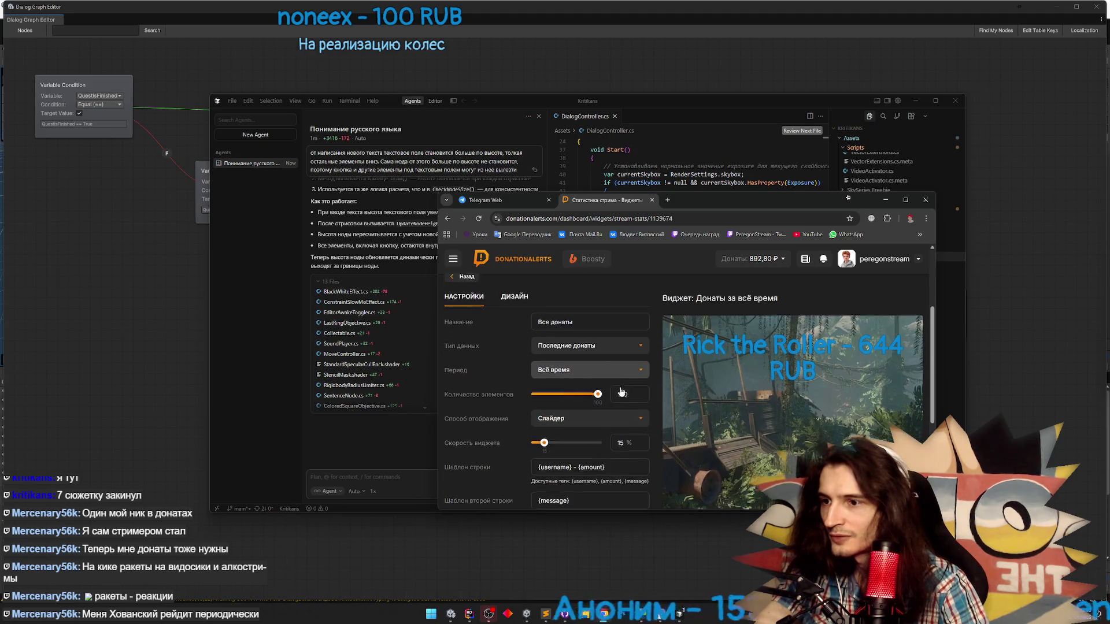
pyautogui.click(616, 347)
pyautogui.click(616, 347)
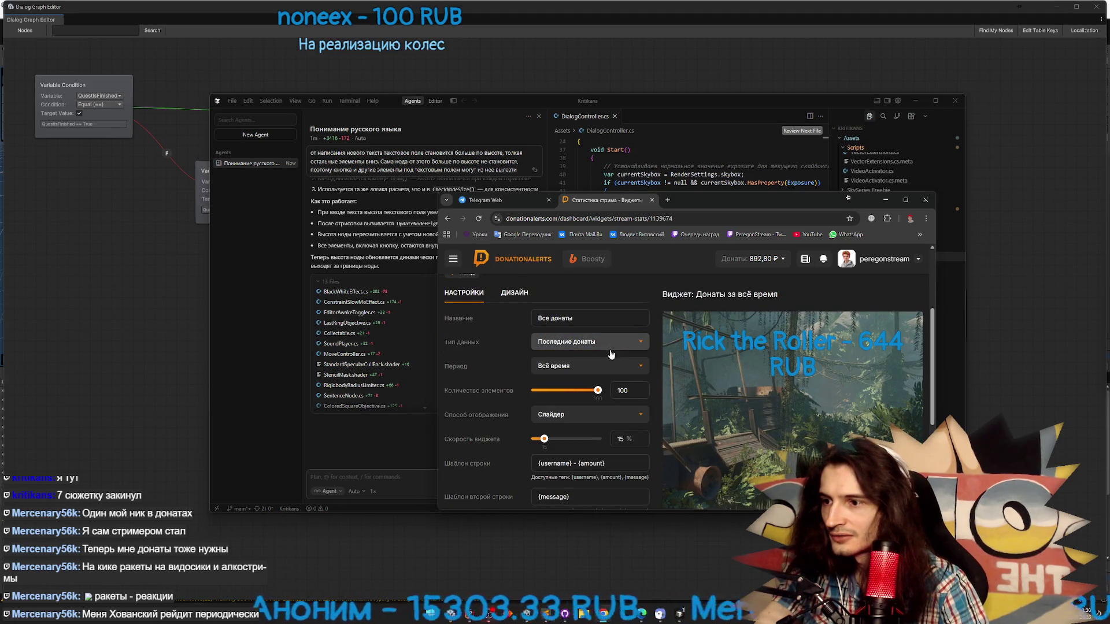
pyautogui.scroll(-1, 604, 349)
pyautogui.click(605, 301)
pyautogui.click(605, 300)
pyautogui.click(605, 301)
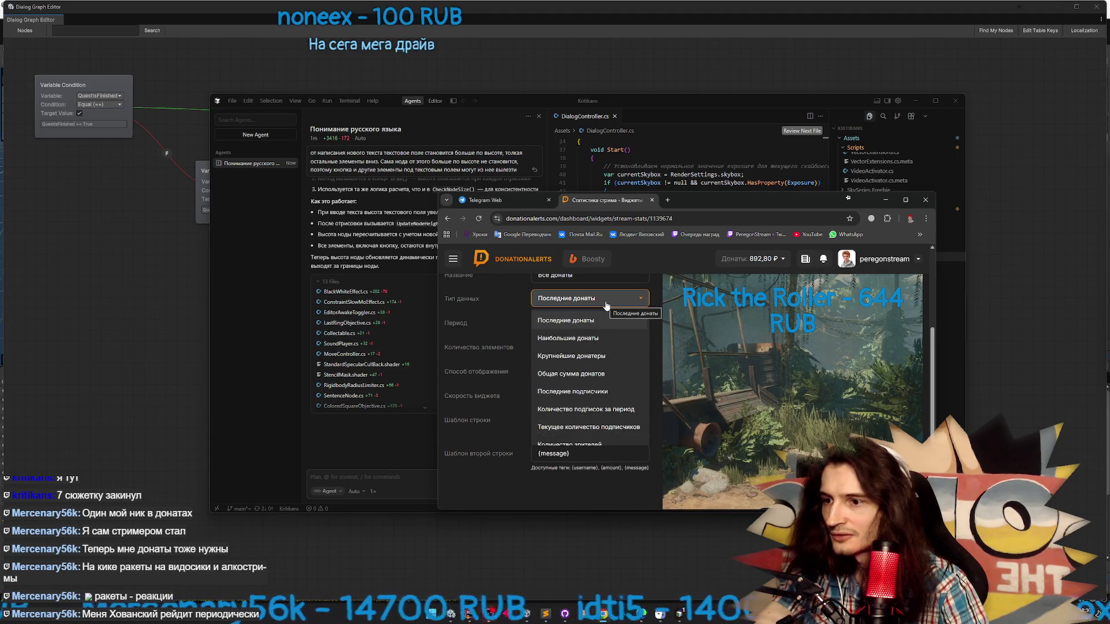
pyautogui.scroll(-3, 603, 333)
pyautogui.scroll(3, 602, 334)
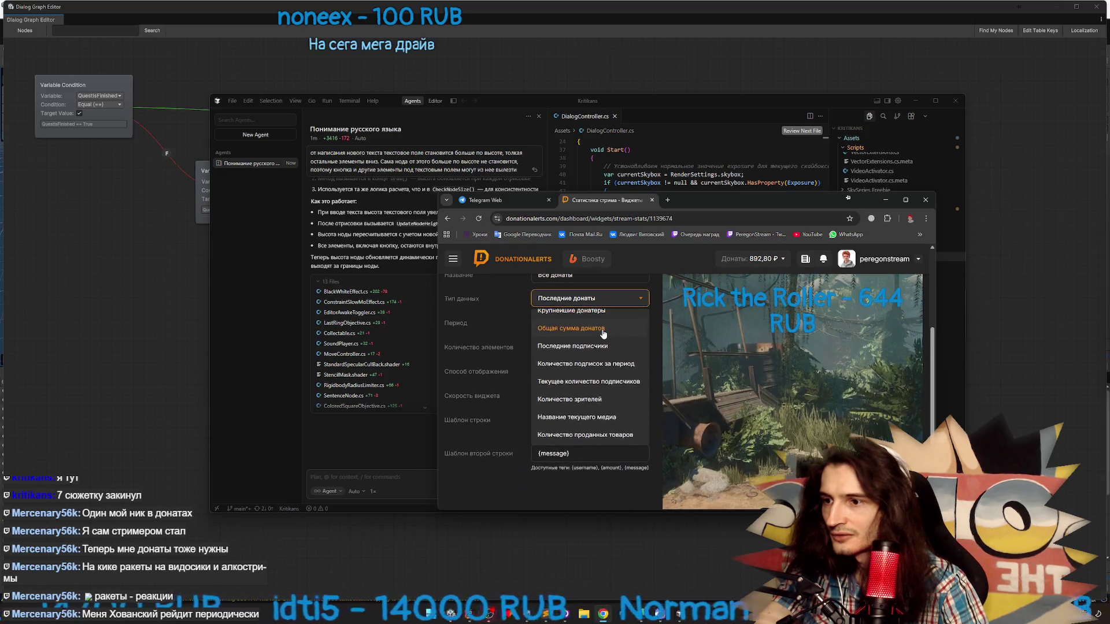
pyautogui.click(610, 300)
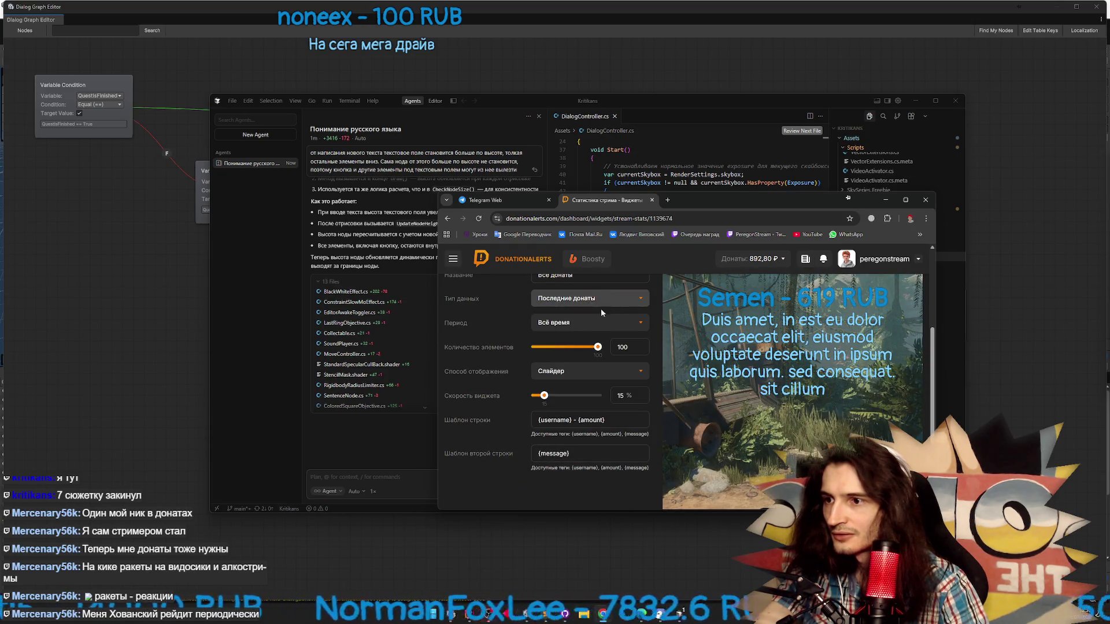
pyautogui.click(599, 321)
pyautogui.click(598, 321)
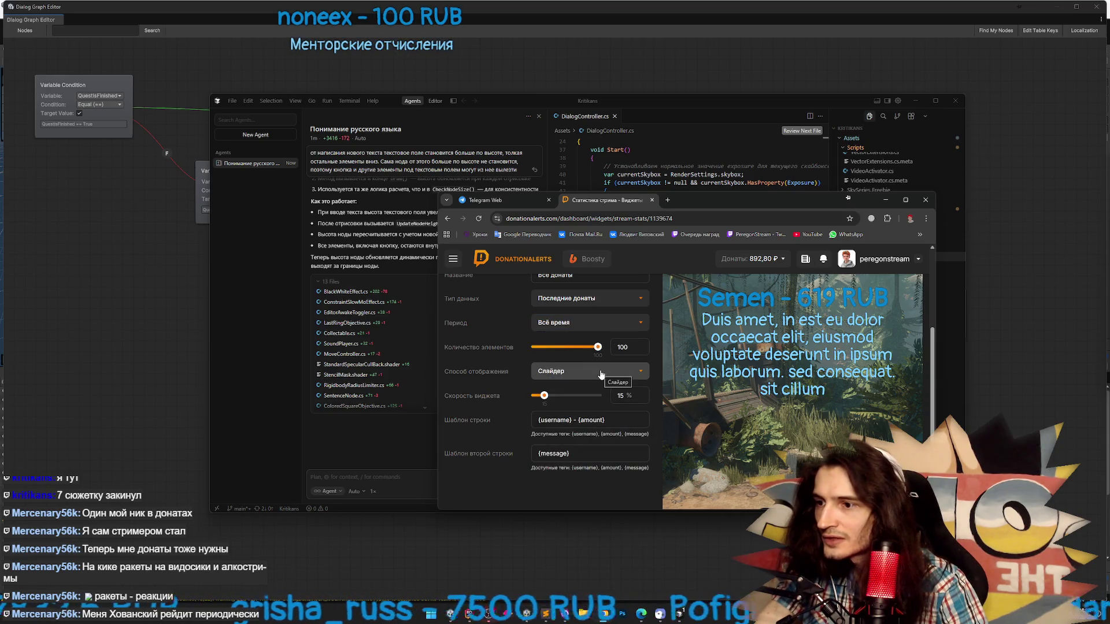
# Return to the stream statistics page and minimize the browser
pyautogui.scroll(-2, 601, 374)
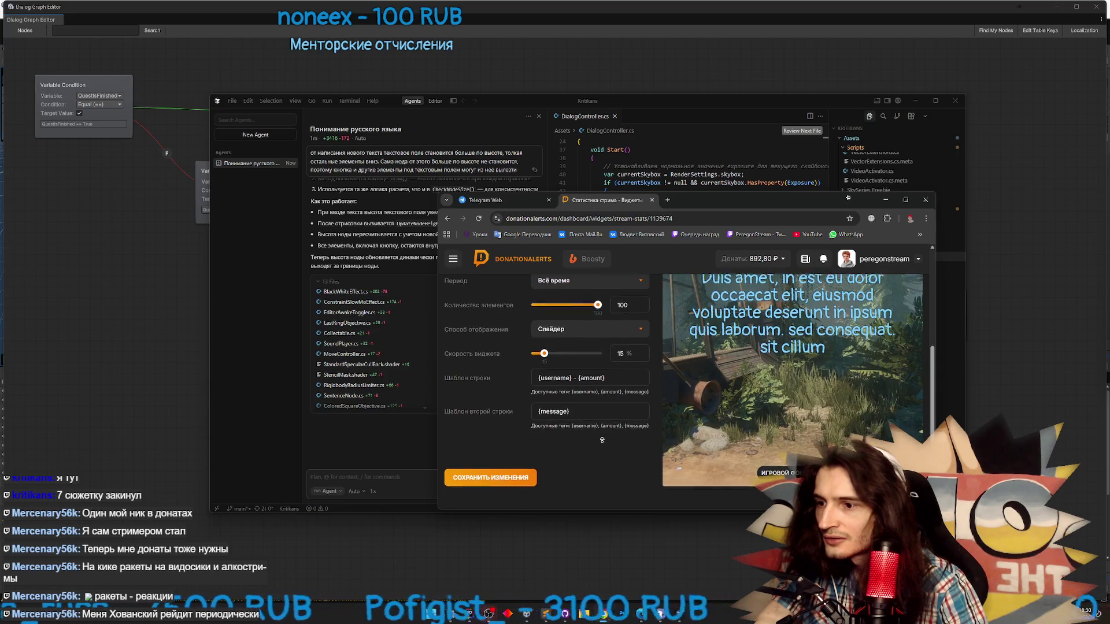
pyautogui.scroll(3, 604, 429)
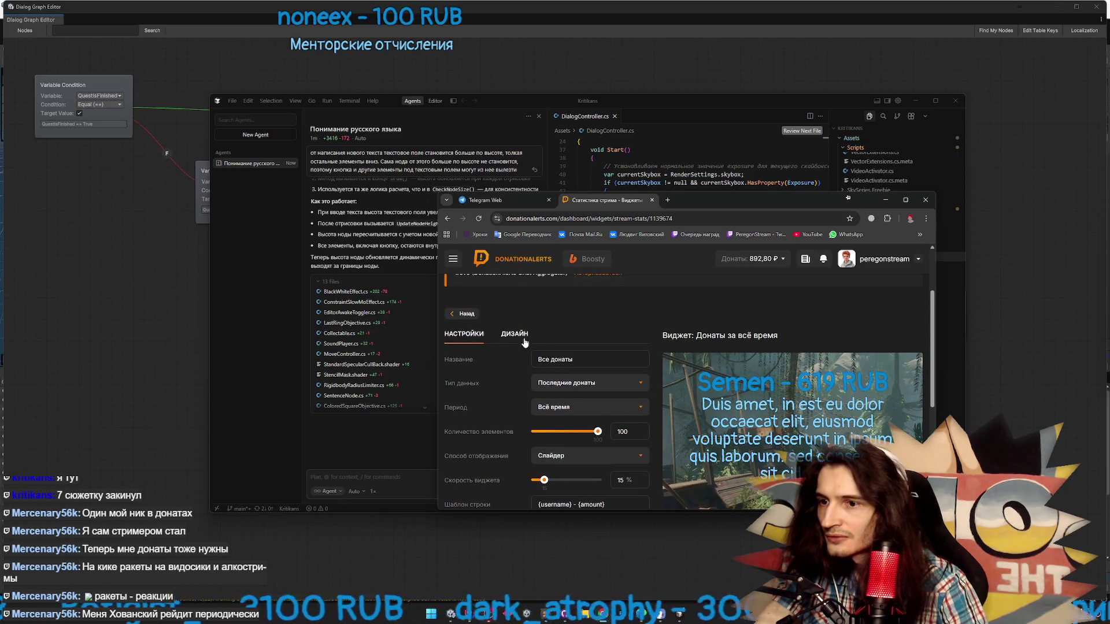
pyautogui.click(466, 314)
pyautogui.scroll(-1, 710, 366)
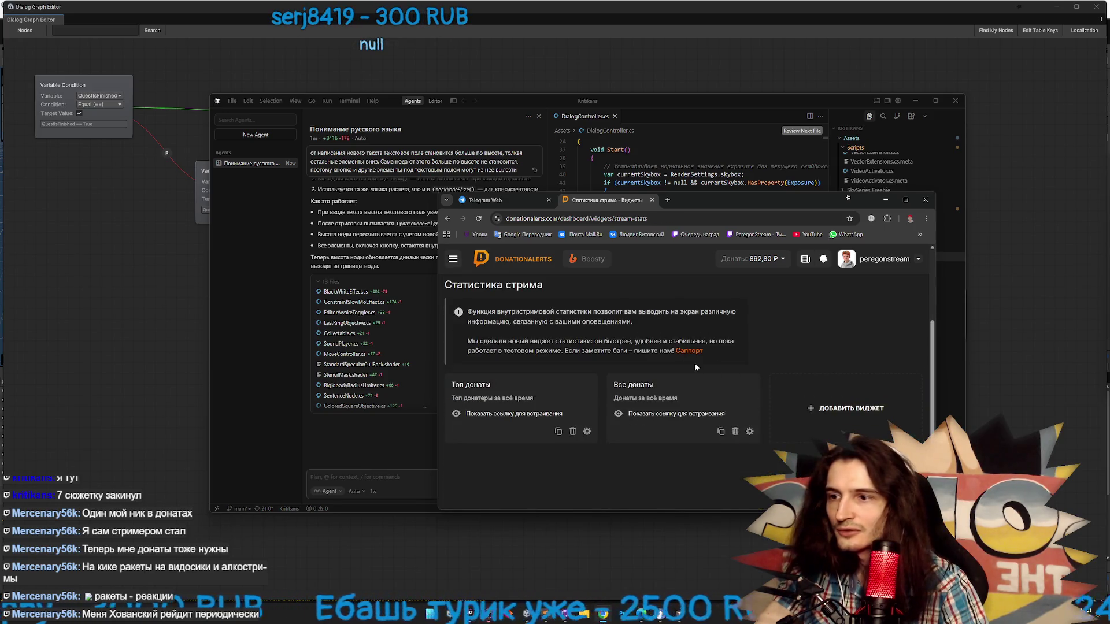
pyautogui.click(885, 199)
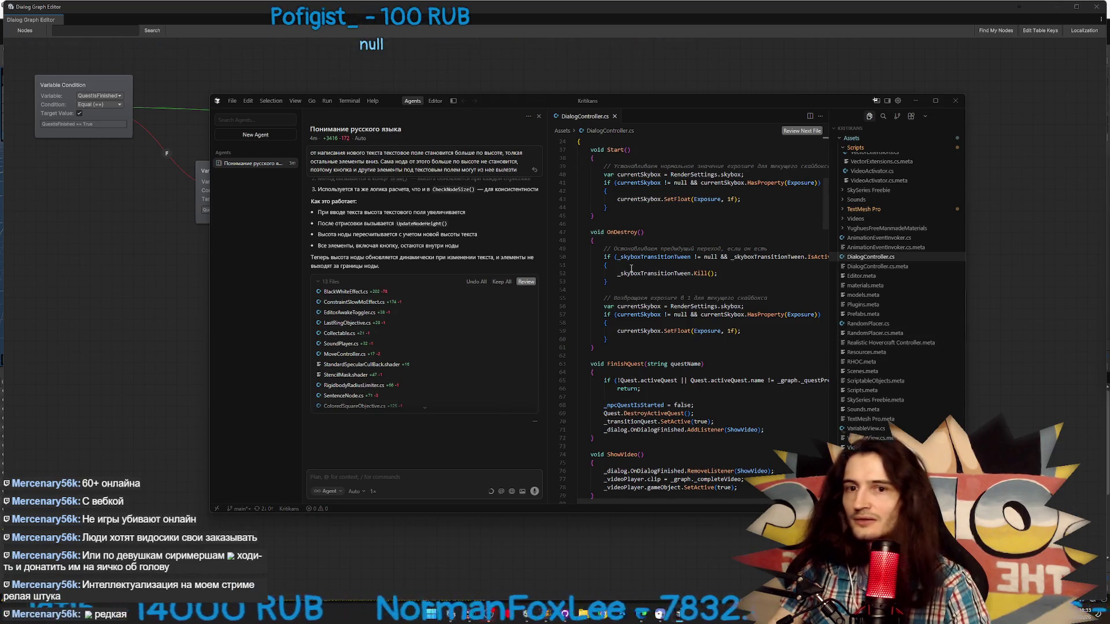
# Minimize Cursor so Unity comes forward and reloads the edited scripts
pyautogui.click(913, 101)
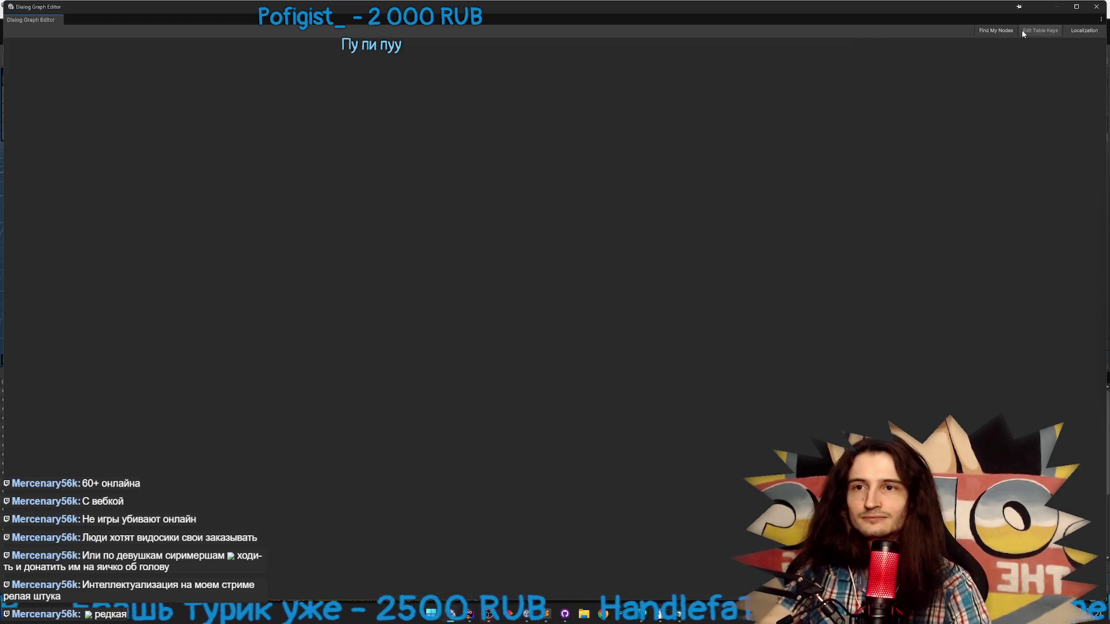
# Test resizing by typing and deleting 'фывфвф' in a SecretQuest Sentence Node, then close the editor and clear the console
pyautogui.click(1095, 7)
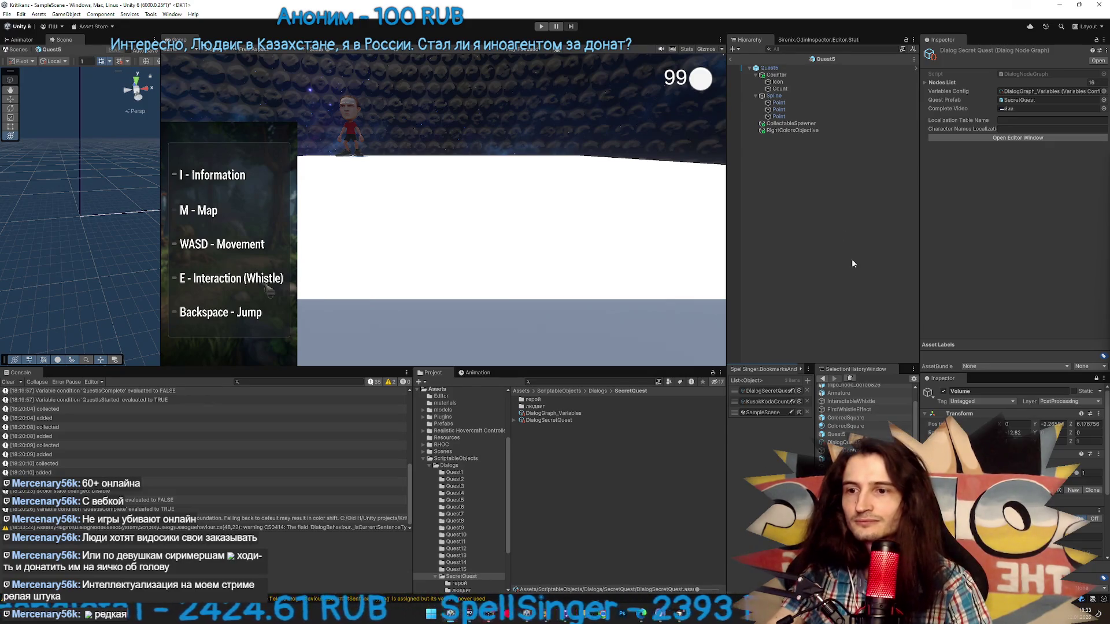
pyautogui.doubleClick(766, 396)
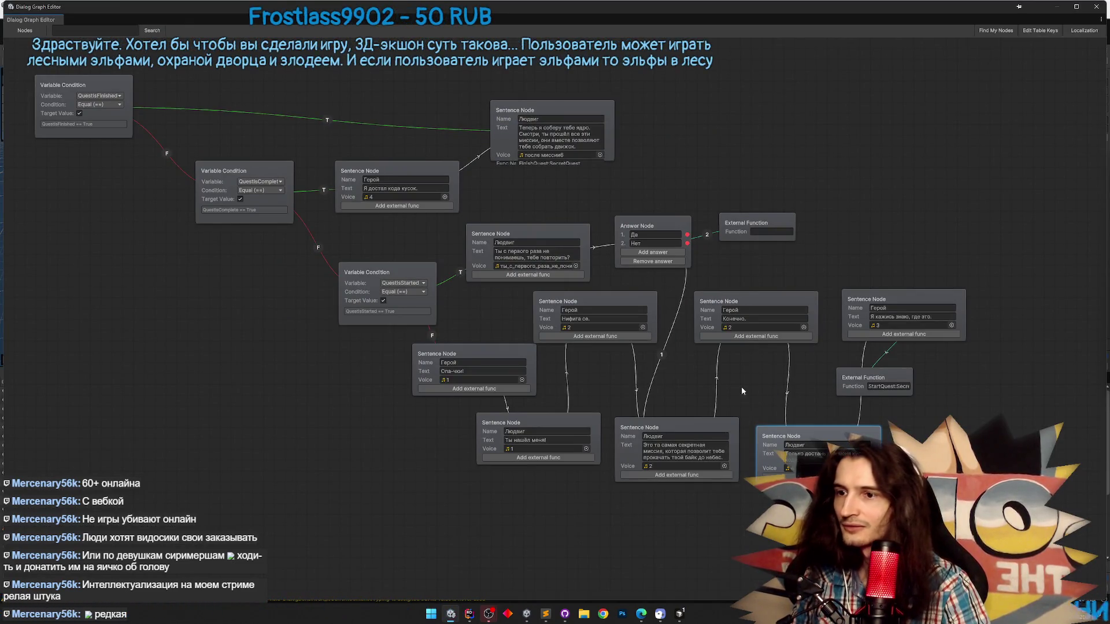
pyautogui.click(712, 458)
pyautogui.write('фывфвф')
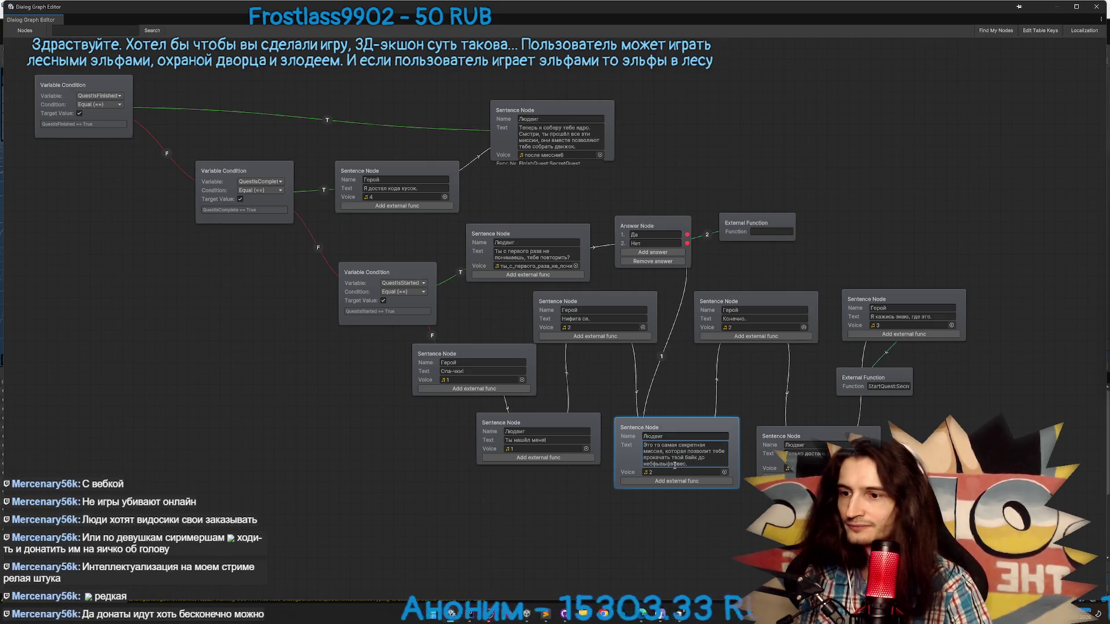
pyautogui.moveTo(686, 464); pyautogui.dragTo(682, 464)
pyautogui.press('BackSpace')
pyautogui.press('BackSpace')
pyautogui.press('BackSpace')
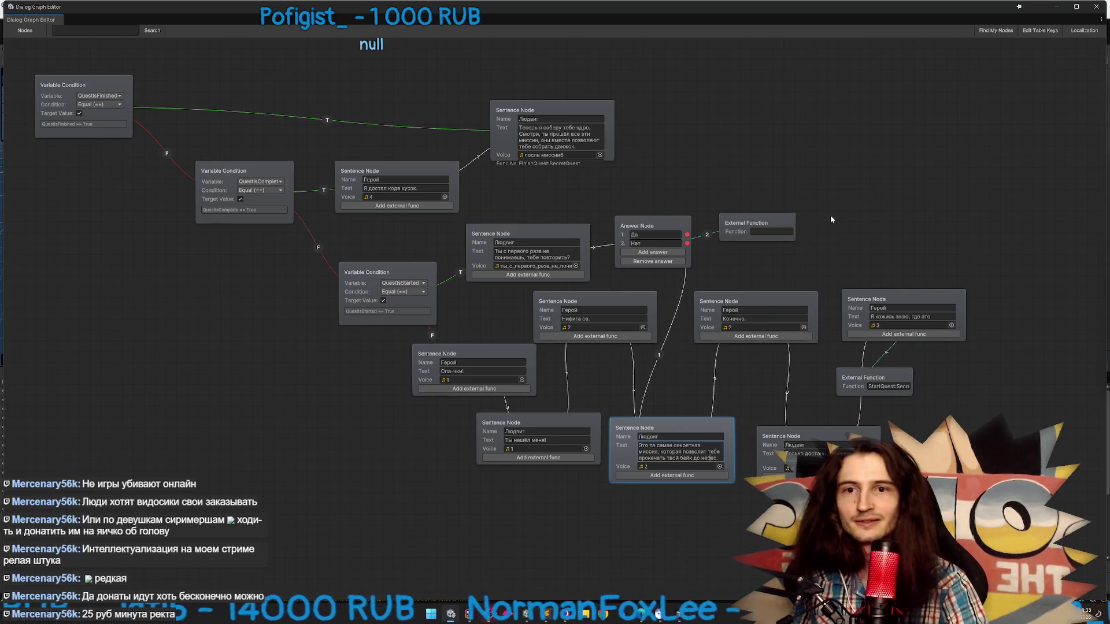
pyautogui.click(841, 191)
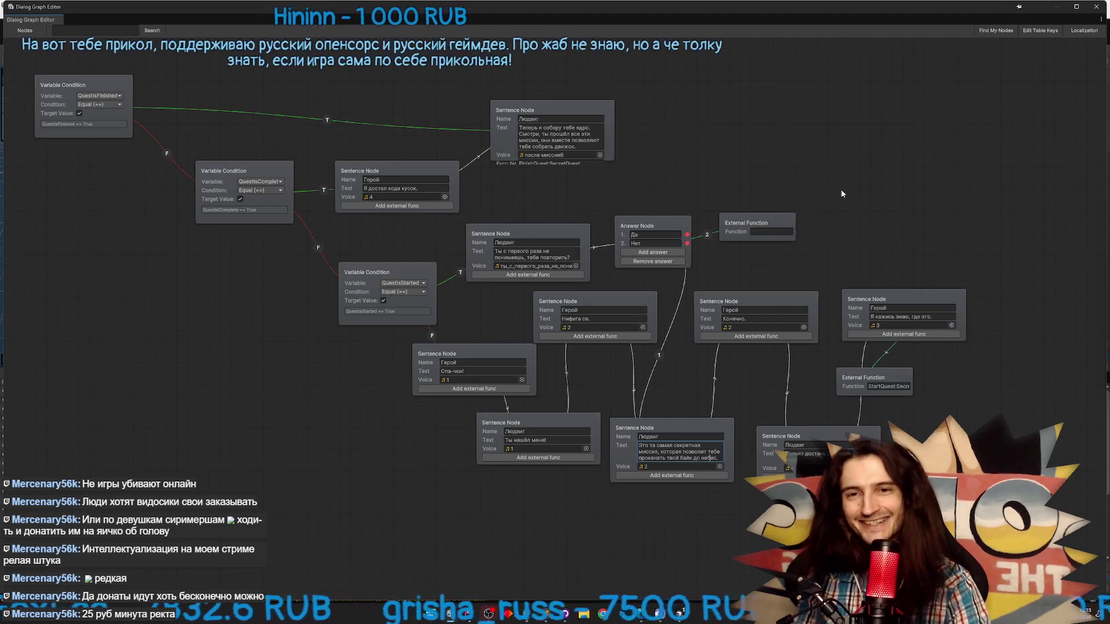
pyautogui.click(1094, 8)
pyautogui.click(9, 382)
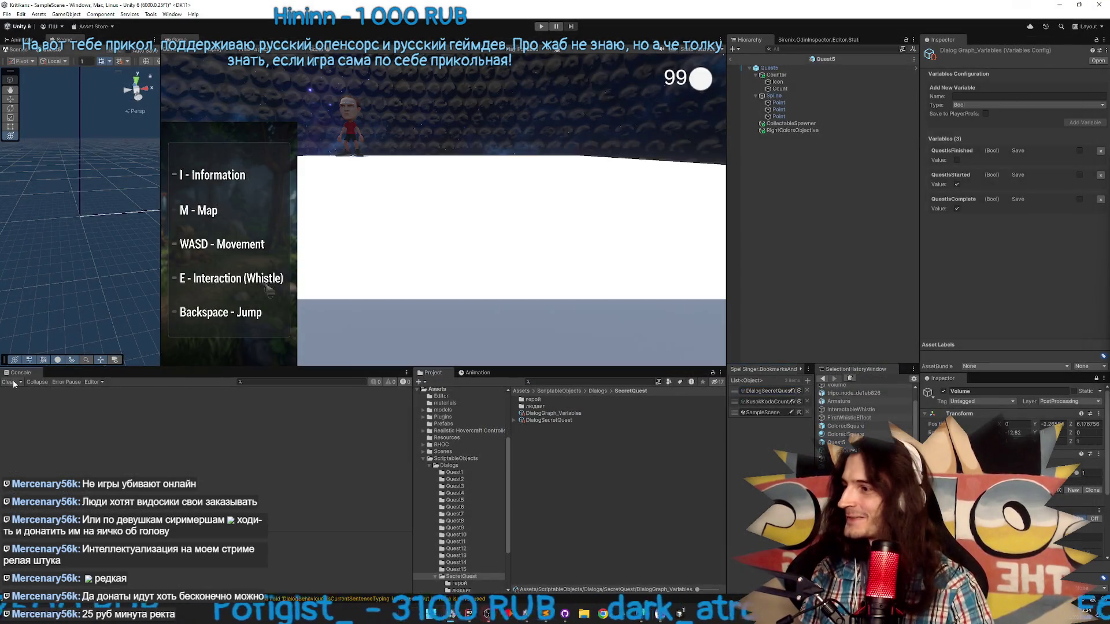
# Start play mode with a maximized Game view and walk the character along the platform
pyautogui.hotkey('ctrl', 'p')
pyautogui.press('Return')
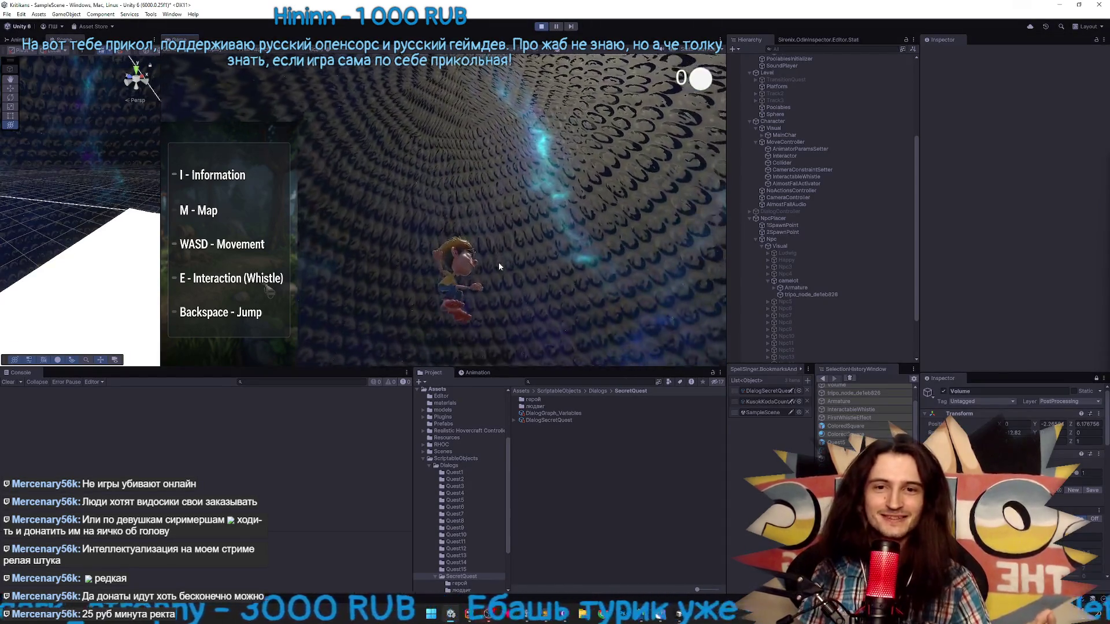
pyautogui.hotkey('shift', 'space')
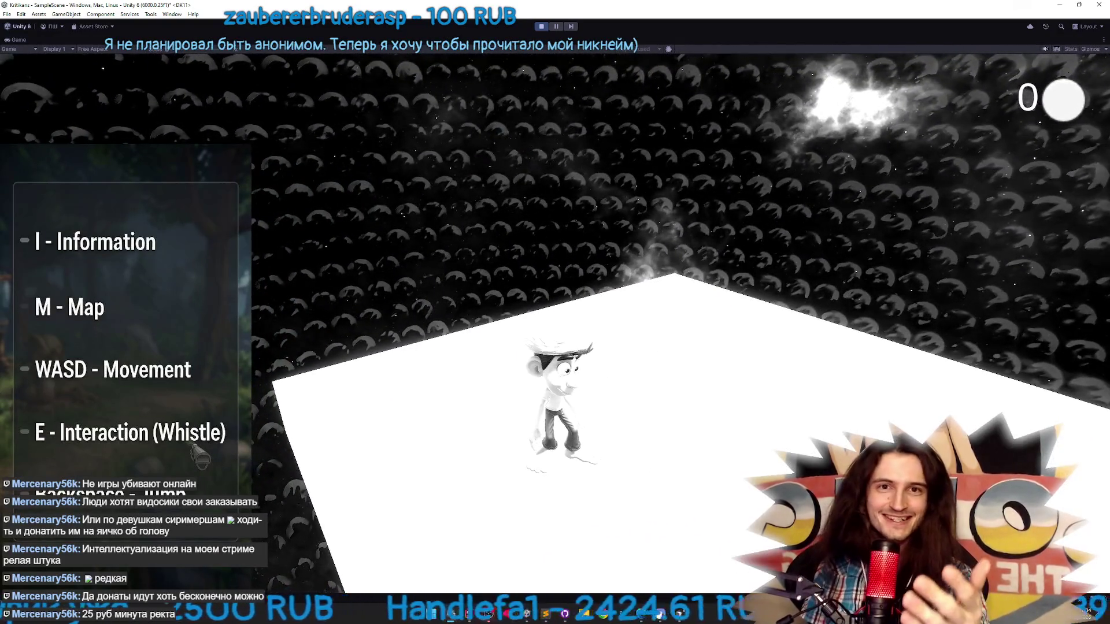
pyautogui.press('w')
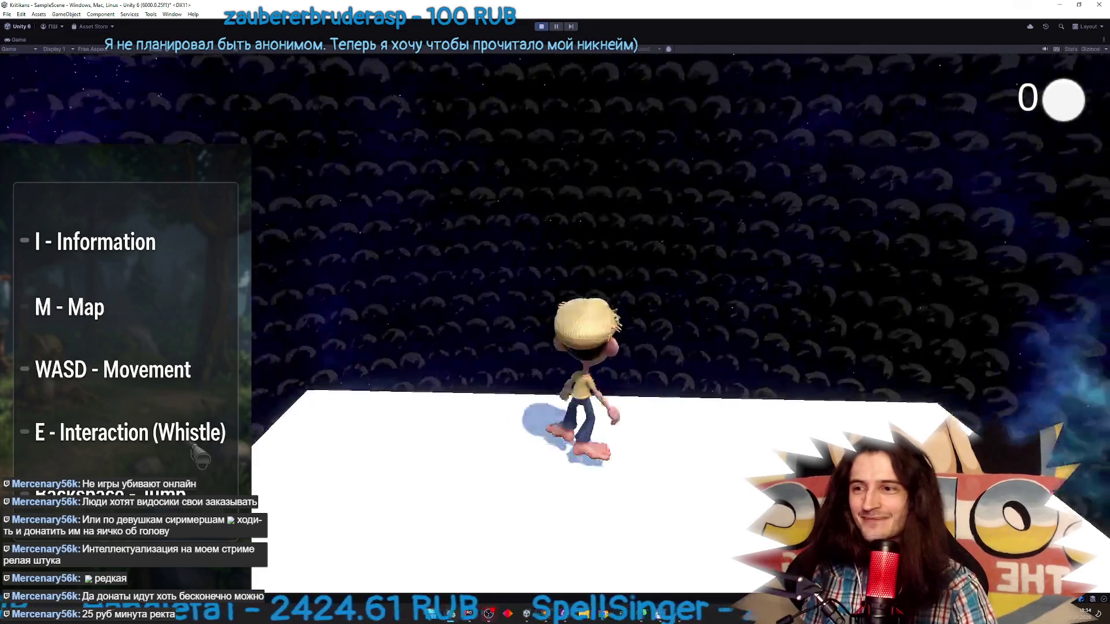
pyautogui.press('BackSpace')
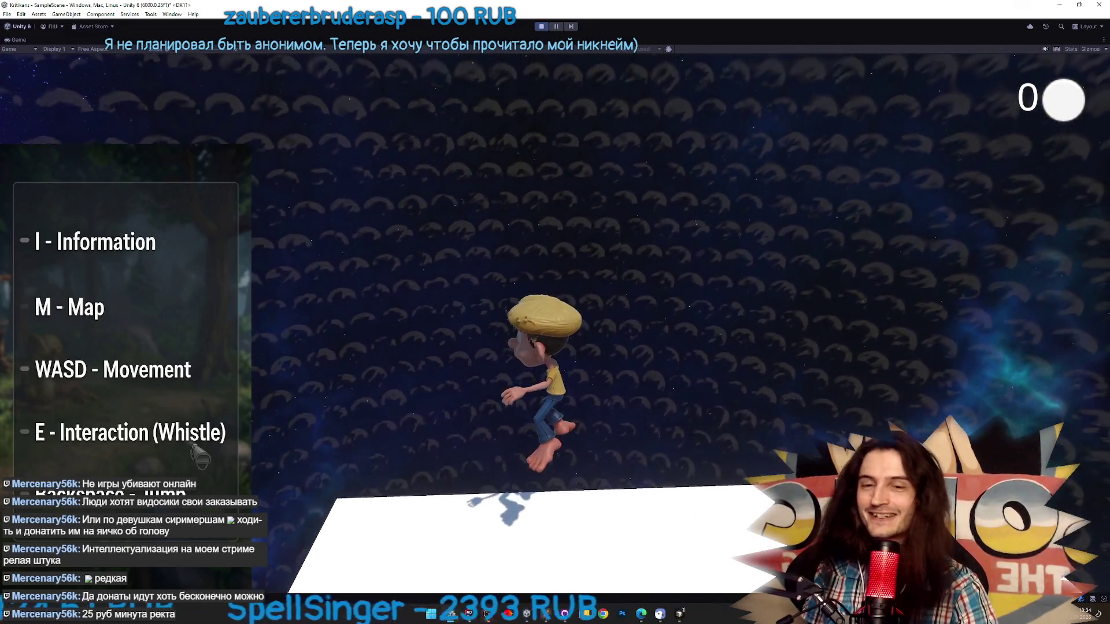
pyautogui.press('a')
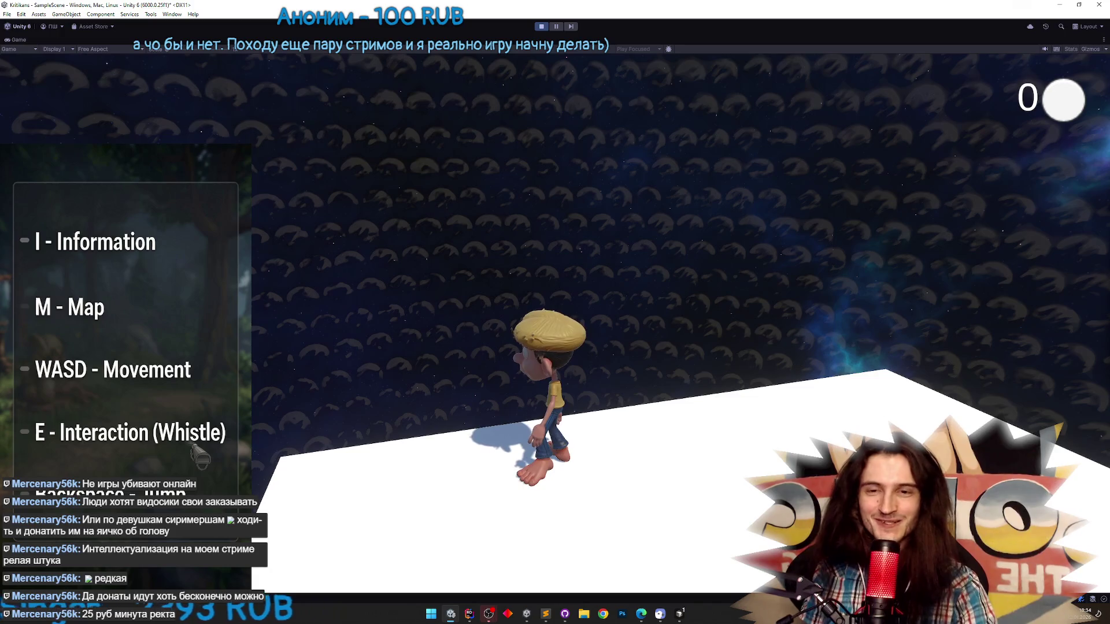
pyautogui.press('BackSpace')
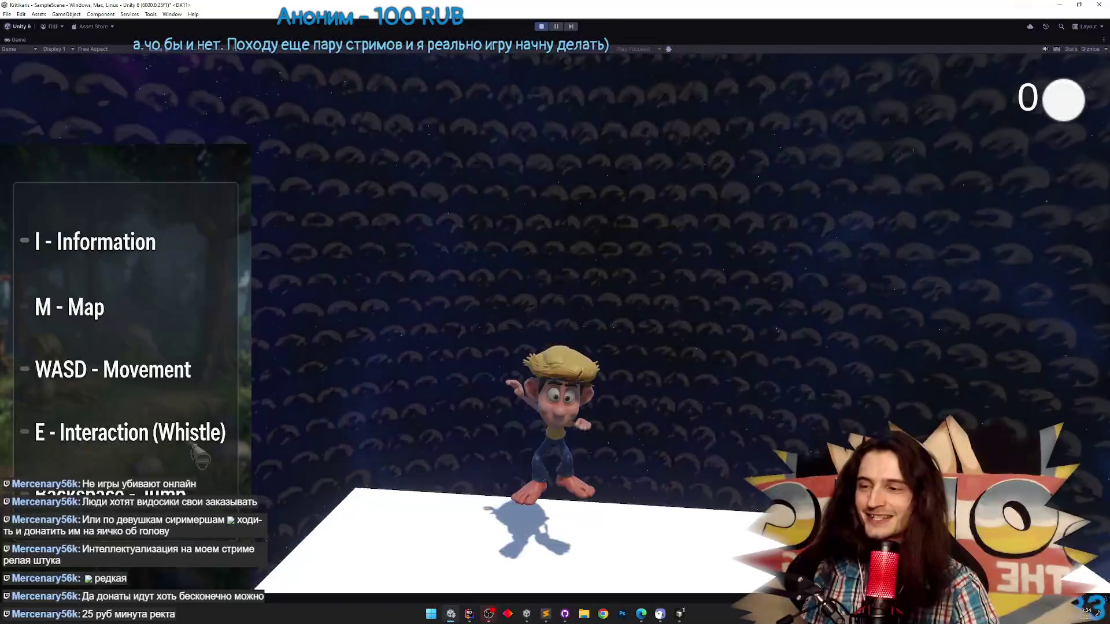
pyautogui.press('a')
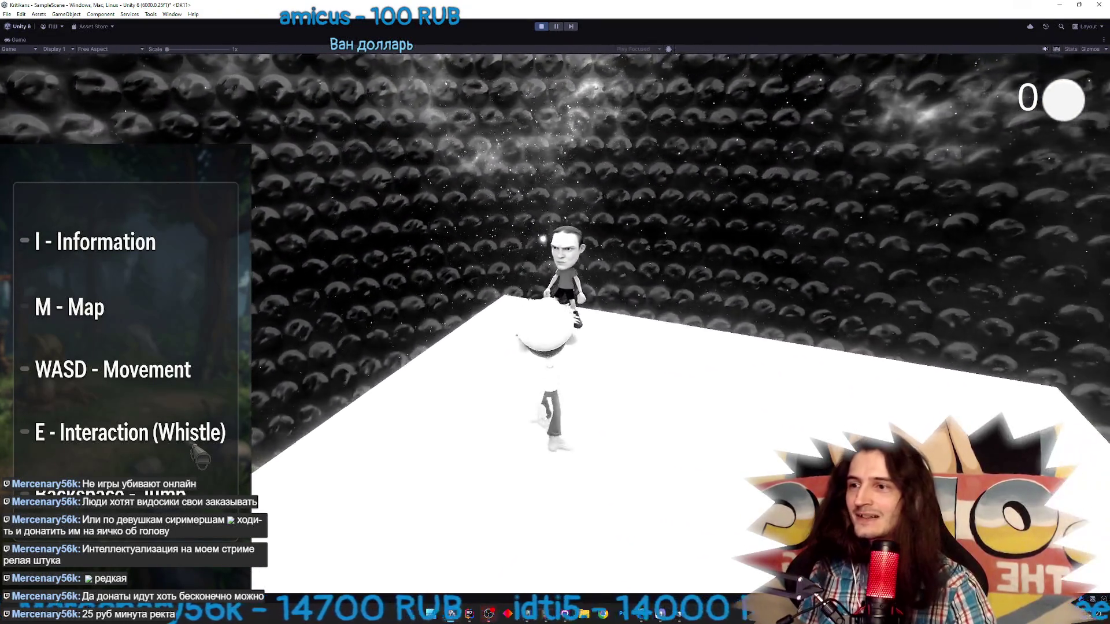
# Talk to the NPC with E, click through all dialogue lines, then stop play mode
pyautogui.press('e')
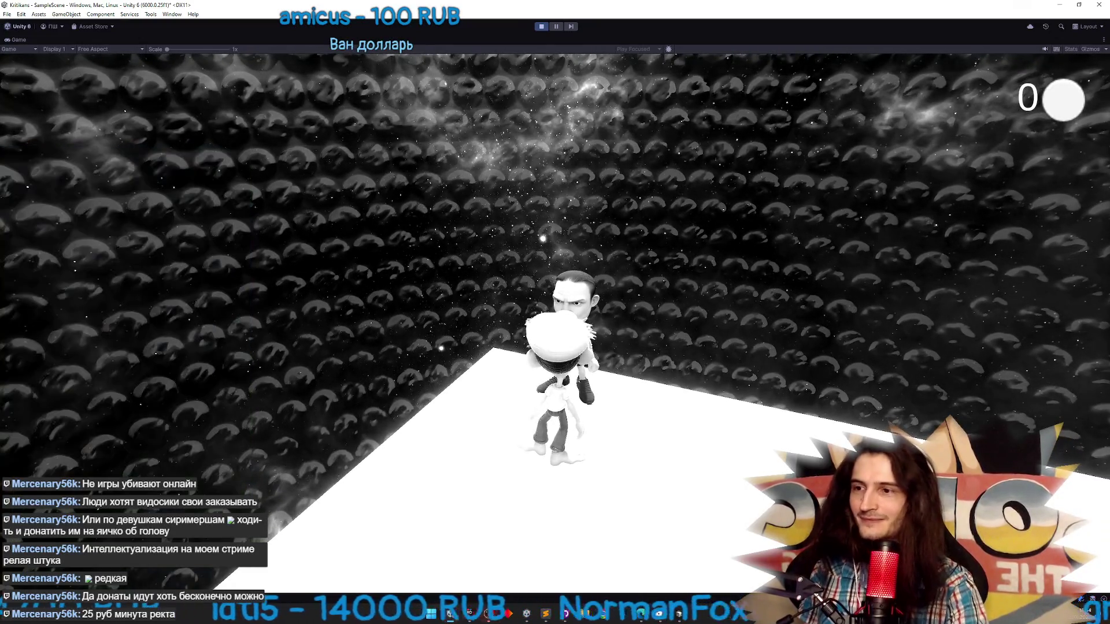
pyautogui.click(556, 326)
pyautogui.click(555, 325)
pyautogui.click(556, 326)
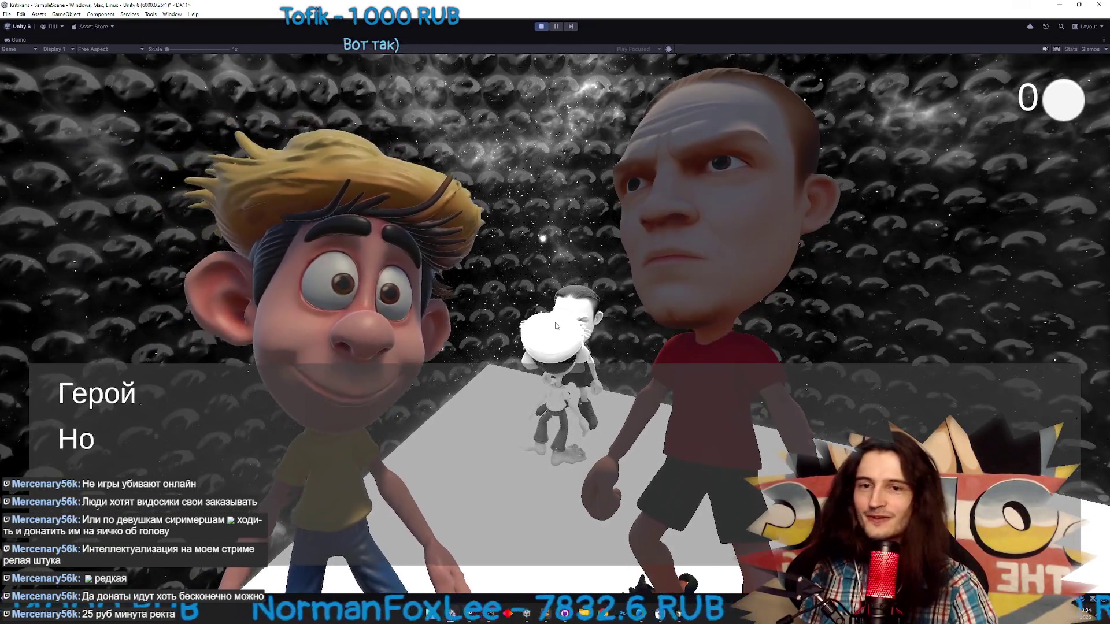
pyautogui.click(556, 326)
pyautogui.click(556, 326)
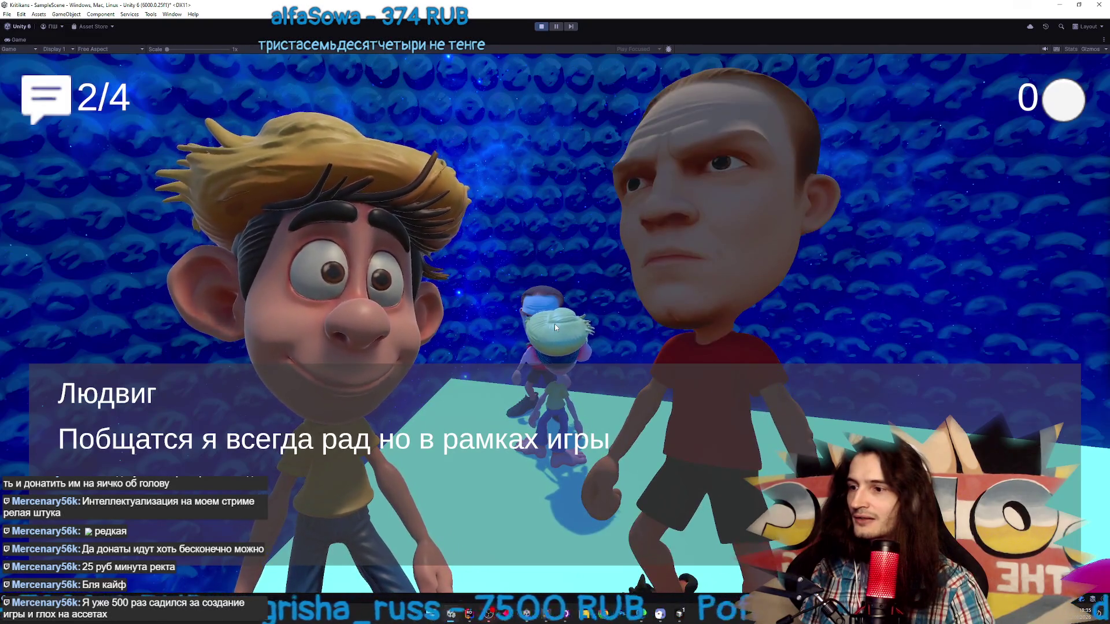
pyautogui.click(553, 323)
pyautogui.hotkey('ctrl', 'p')
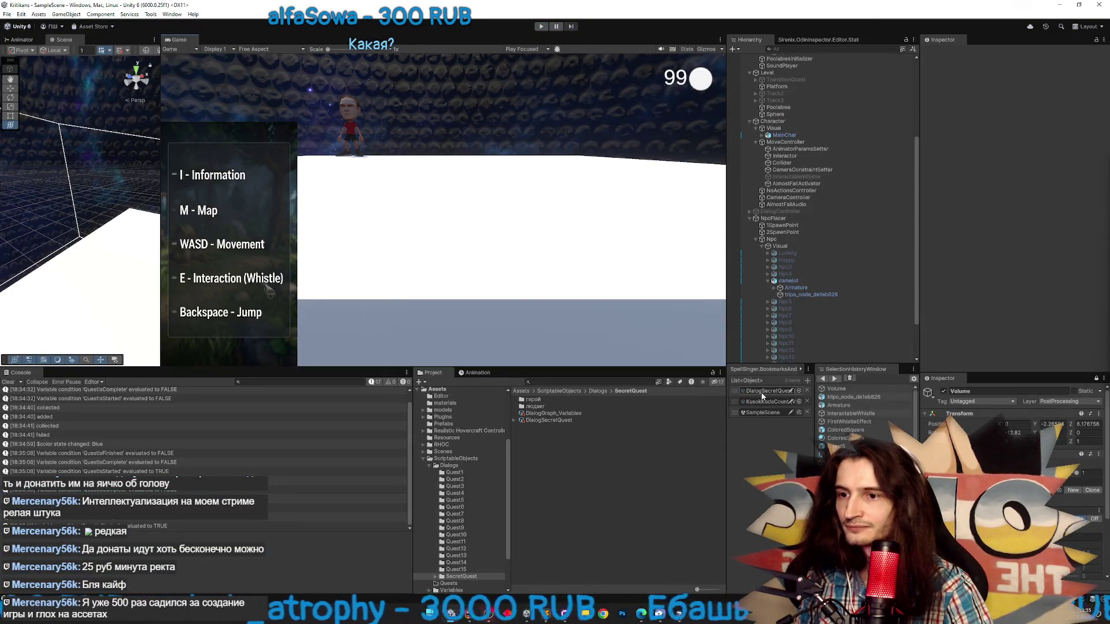
# Open the Quest5 prefab and inspect its CollectableSpawner, Counter and root objects
pyautogui.doubleClick(847, 446)
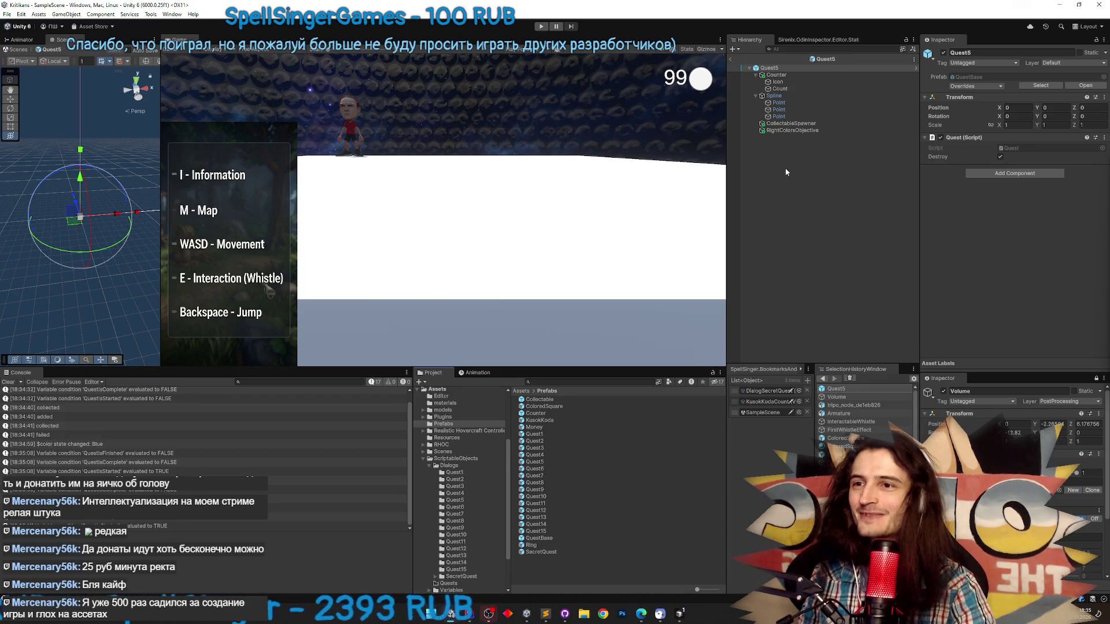
pyautogui.click(791, 124)
pyautogui.click(801, 132)
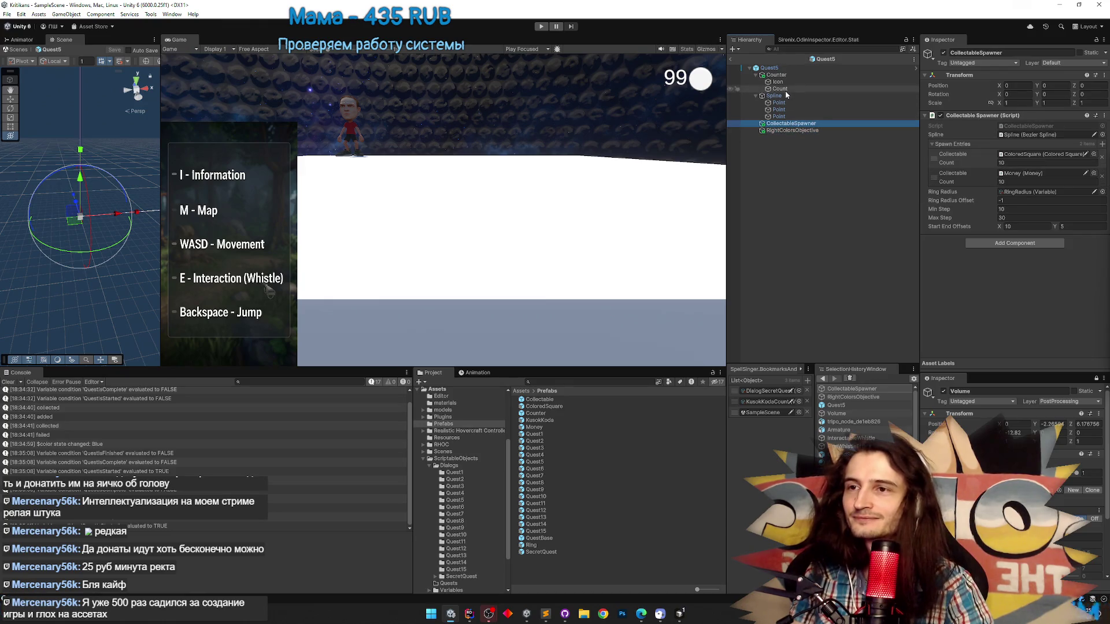
pyautogui.click(795, 74)
pyautogui.click(797, 71)
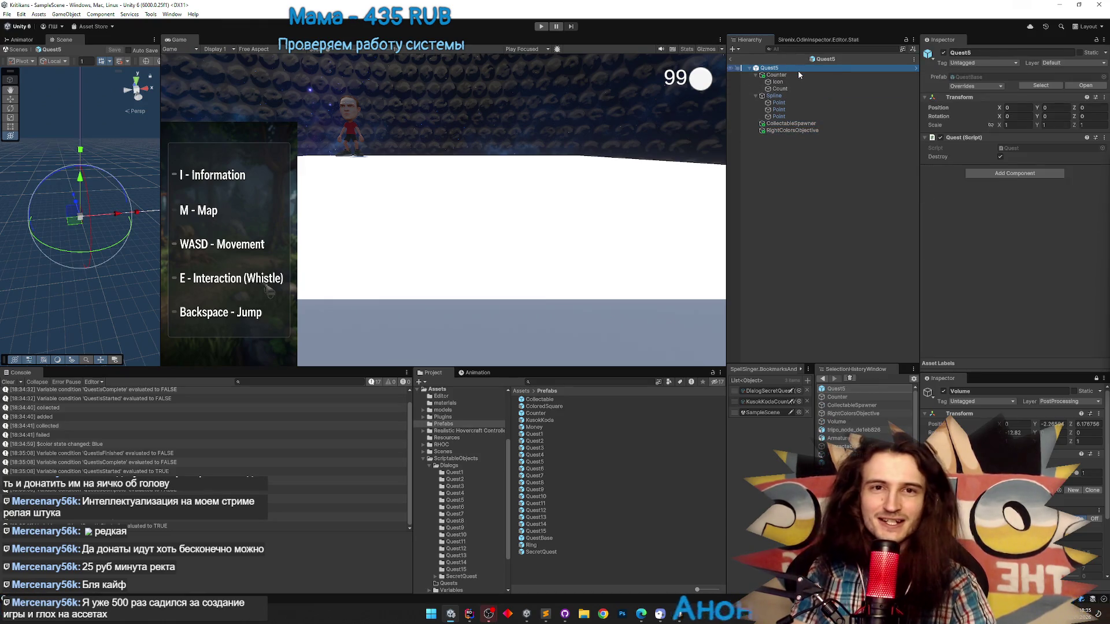
pyautogui.click(797, 74)
pyautogui.click(755, 74)
# Inspect the Spline, CollectableSpawner and RightColorsObjective objects in the Quest5 prefab
pyautogui.click(757, 82)
pyautogui.click(774, 81)
pyautogui.click(786, 89)
pyautogui.click(786, 95)
pyautogui.click(786, 89)
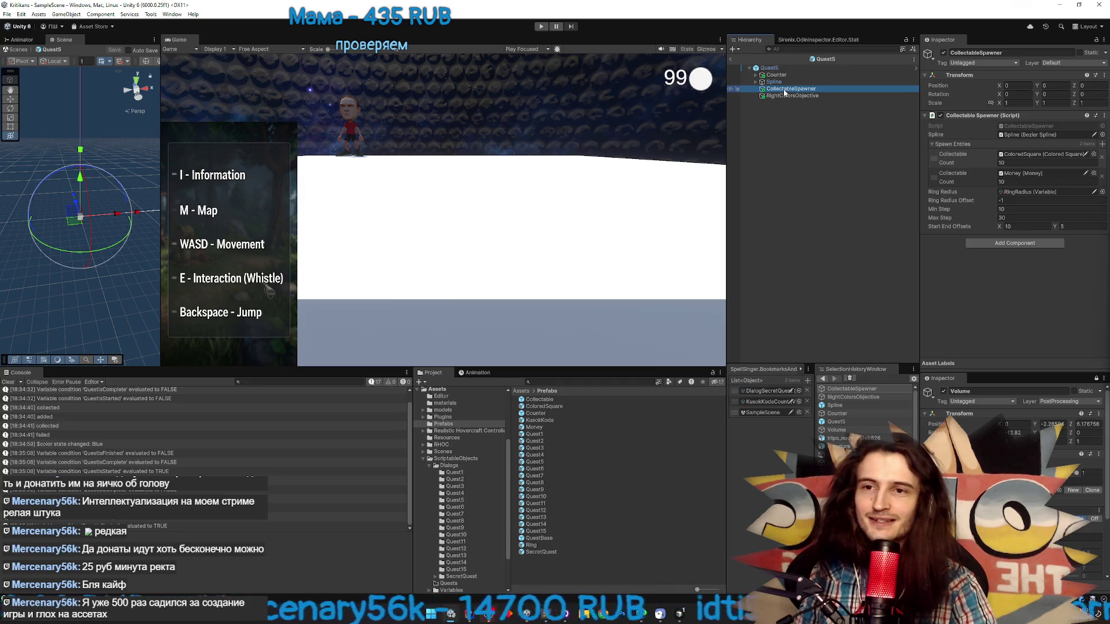
pyautogui.click(786, 96)
pyautogui.click(780, 74)
pyautogui.click(778, 82)
pyautogui.click(789, 89)
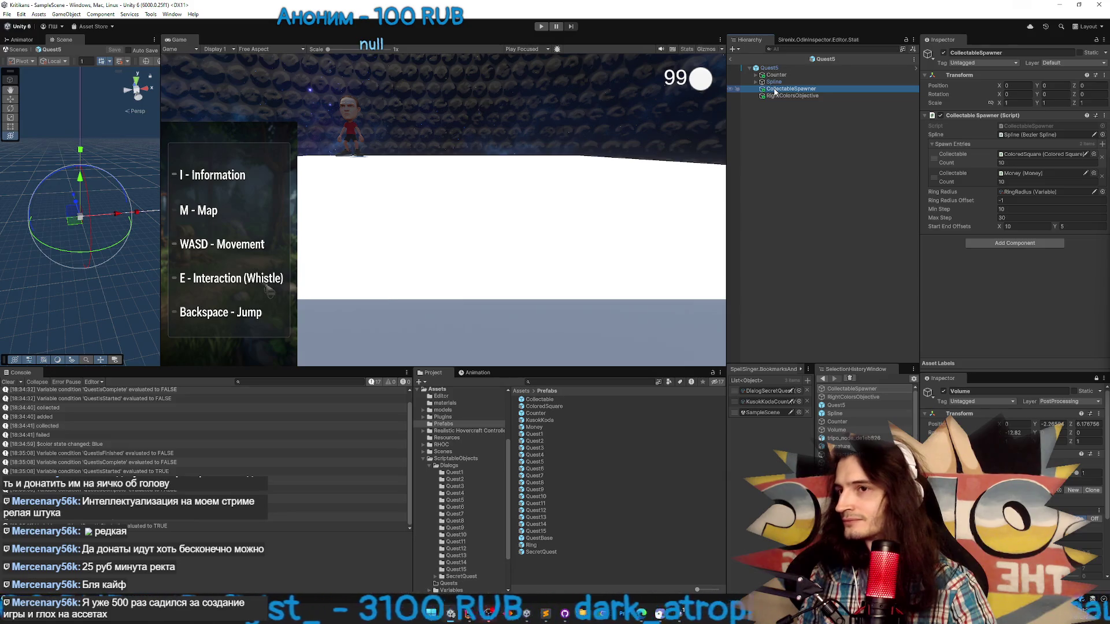
# Search the project assets for 'quest5' and open the DialogQuest5 graph
pyautogui.click(614, 381)
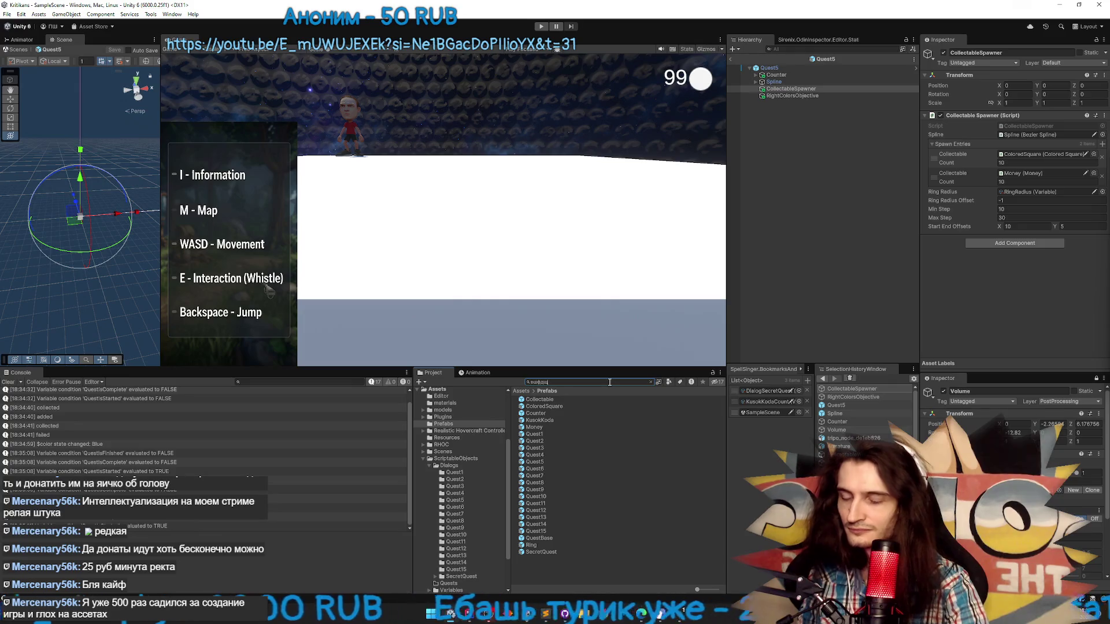
pyautogui.press('BackSpace')
pyautogui.press('BackSpace')
pyautogui.press('BackSpace')
pyautogui.write('qu')
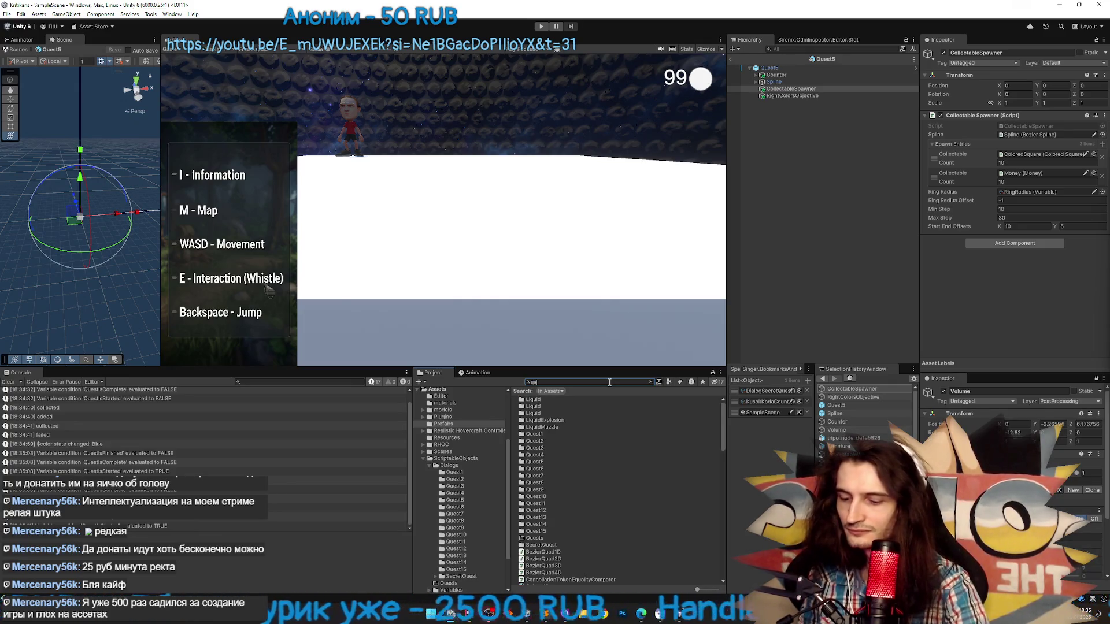
pyautogui.write('est5')
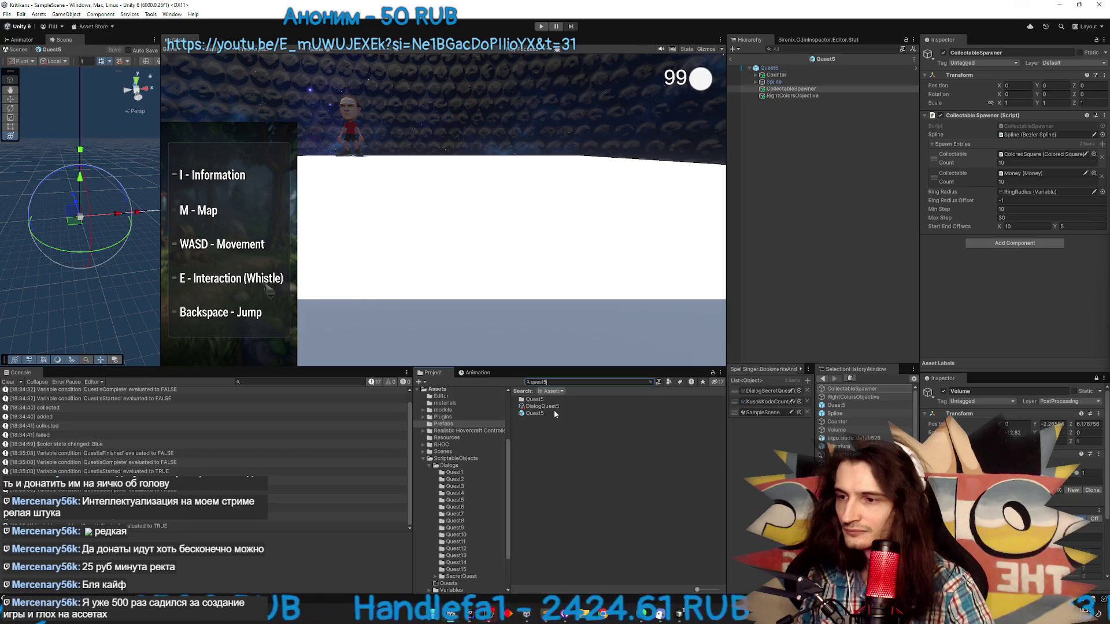
pyautogui.doubleClick(543, 406)
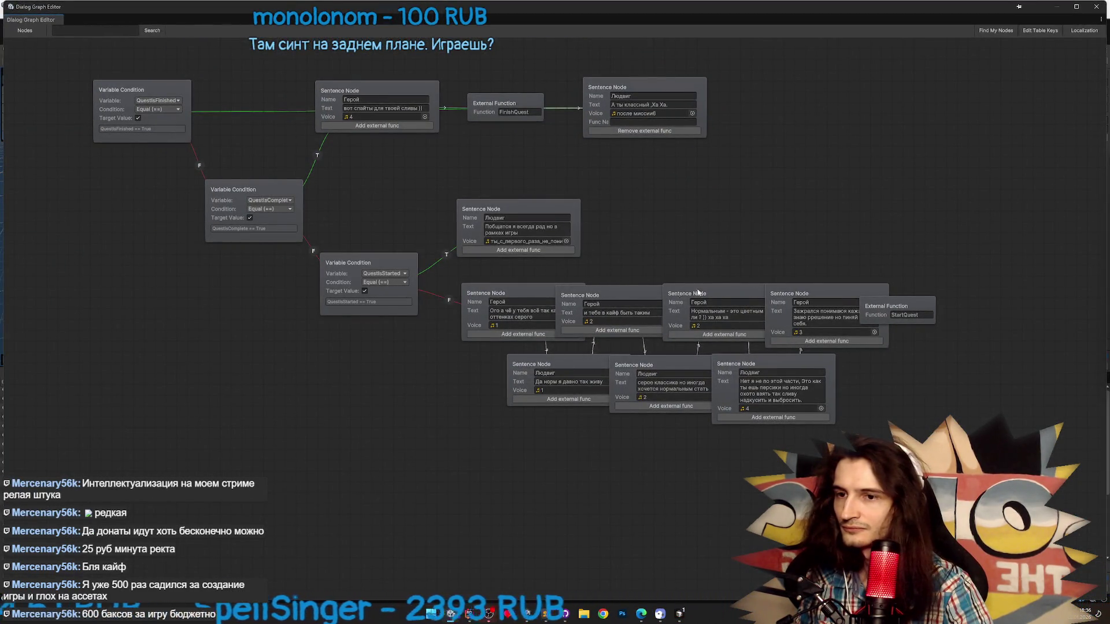
# Spread out the Герой, 'Да норм я давно так живу' and StartQuest nodes so none overlap
pyautogui.moveTo(817, 296); pyautogui.dragTo(885, 280)
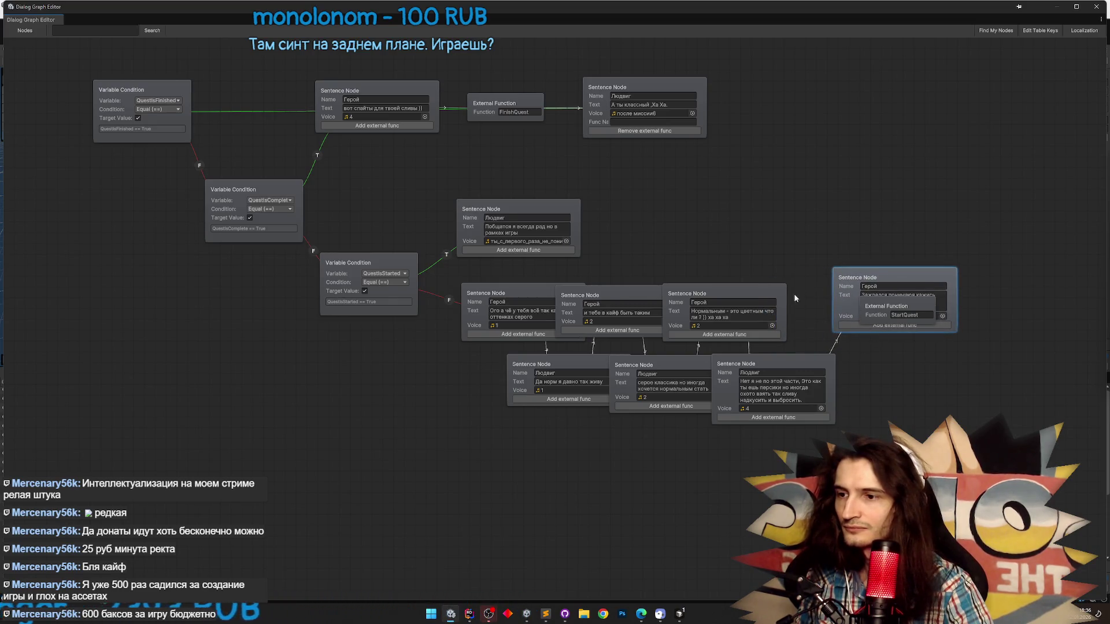
pyautogui.moveTo(553, 368); pyautogui.dragTo(532, 376)
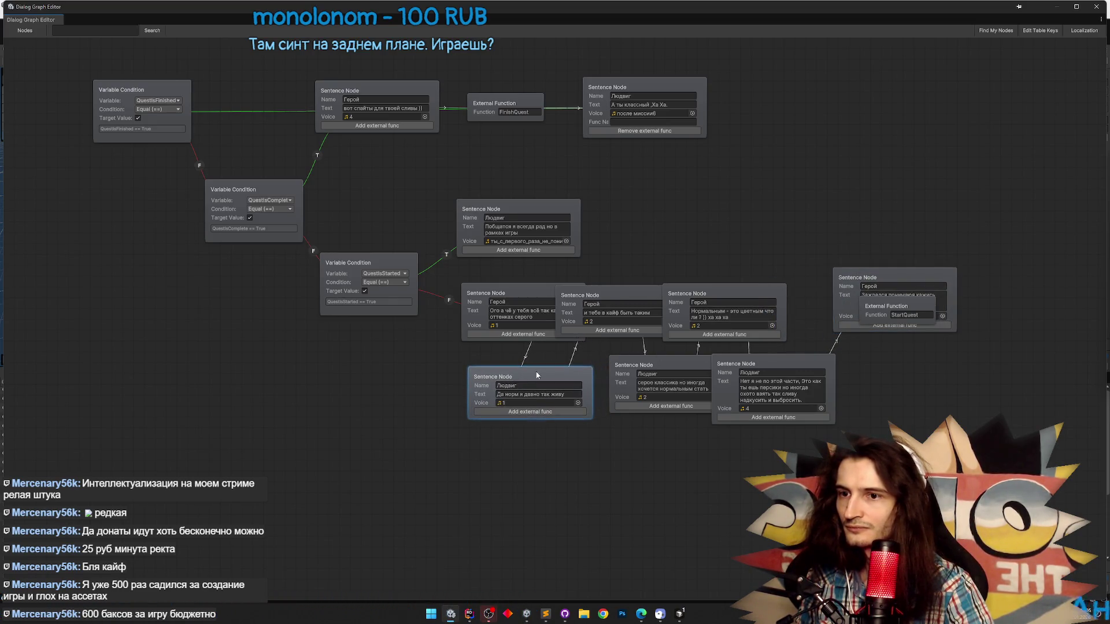
pyautogui.moveTo(888, 316)
pyautogui.mouseDown()
pyautogui.moveTo(804, 259)
pyautogui.moveTo(742, 270)
pyautogui.moveTo(702, 195)
pyautogui.mouseUp()
# Link the Людвиг sentence node to the StartQuest external function and start Play mode
pyautogui.rightClick(577, 207)
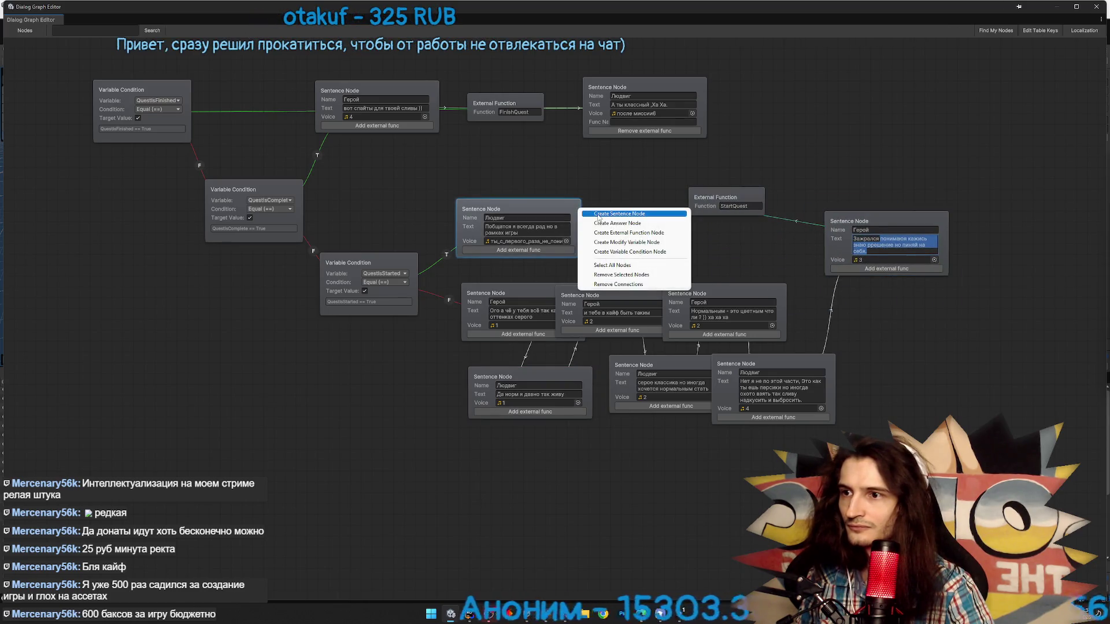
pyautogui.click(601, 188)
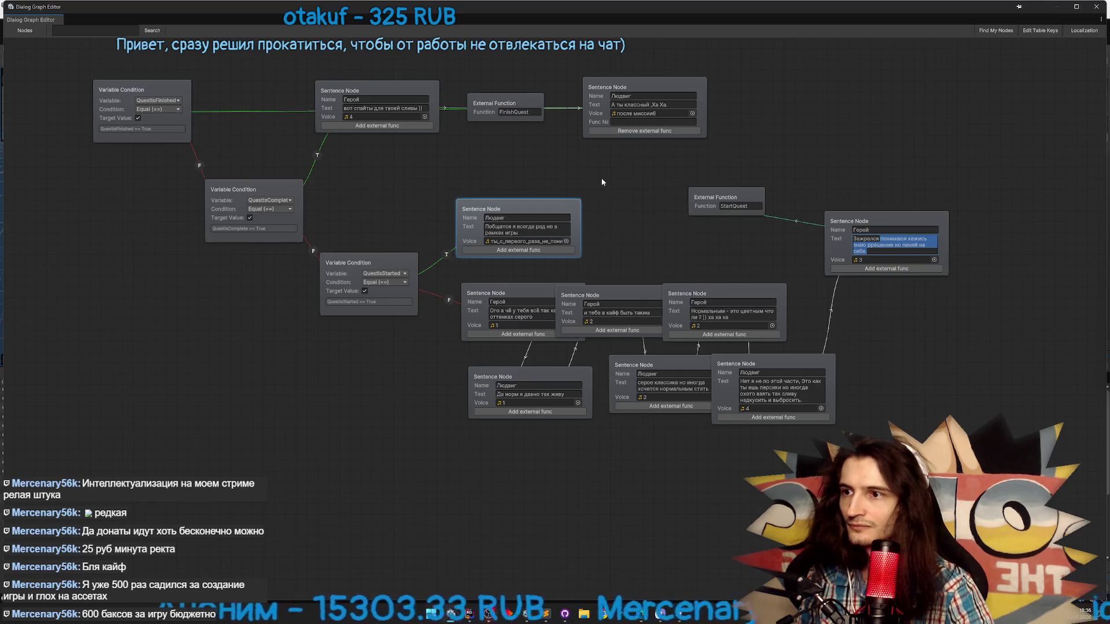
pyautogui.moveTo(656, 207); pyautogui.dragTo(694, 207)
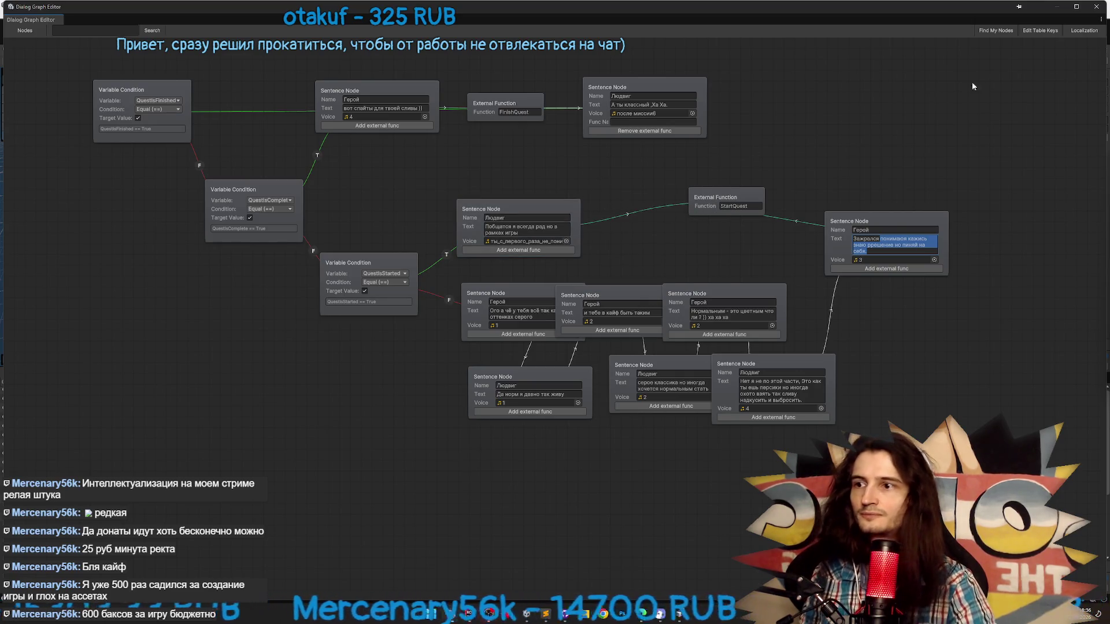
pyautogui.hotkey('ctrl', 'p')
pyautogui.click(568, 337)
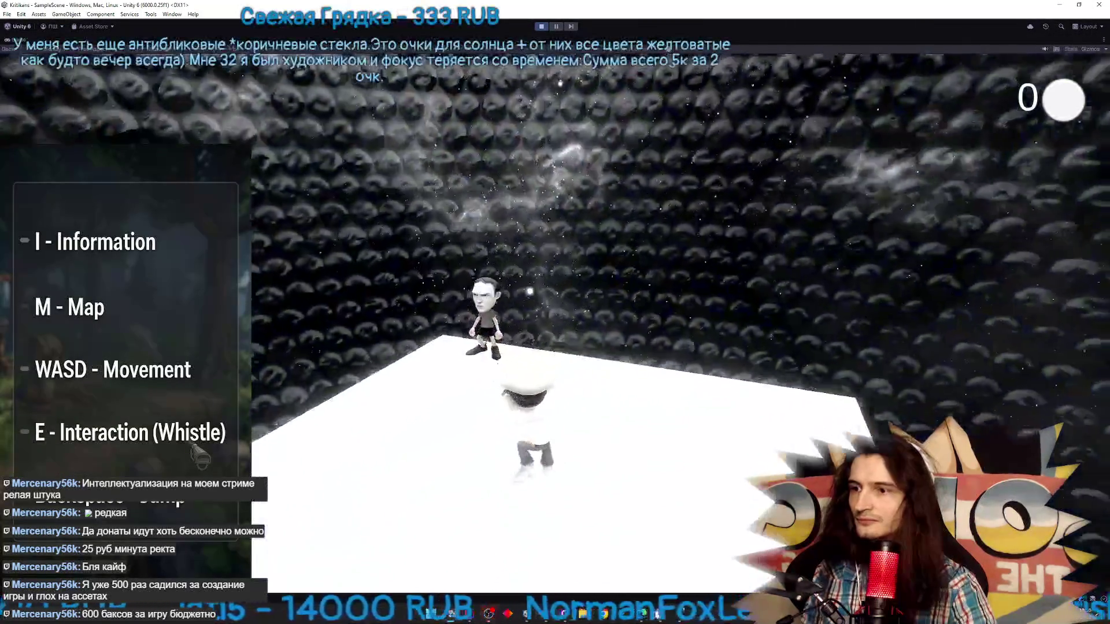
# Talk to Людвиг in the game and click through his opening lines to the Герой reply
pyautogui.press('w')
pyautogui.press('e')
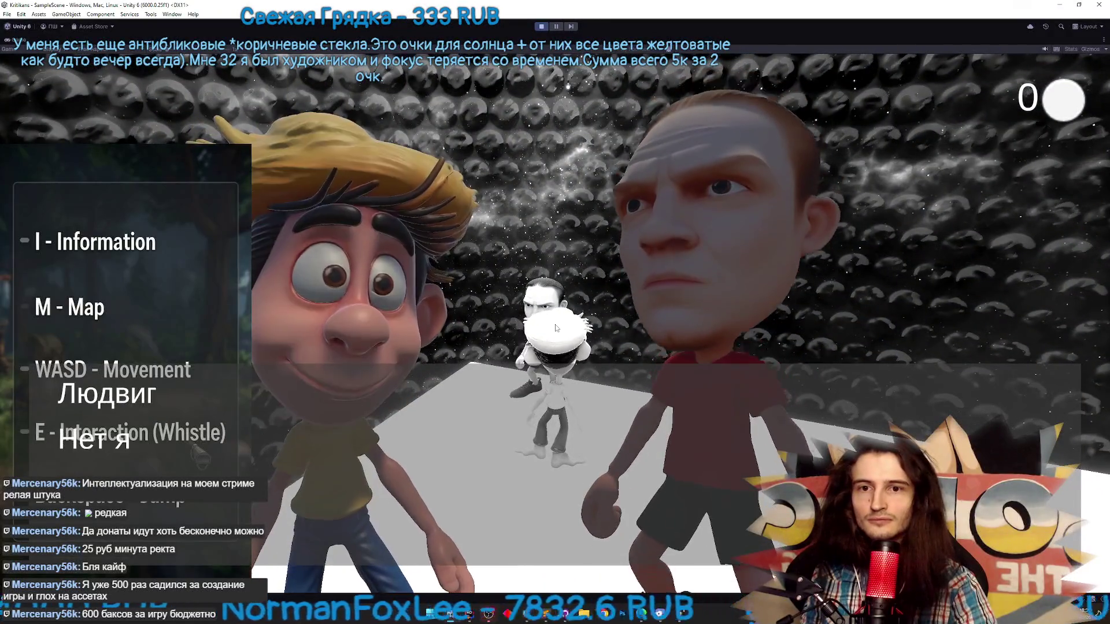
pyautogui.click(555, 325)
pyautogui.click(555, 325)
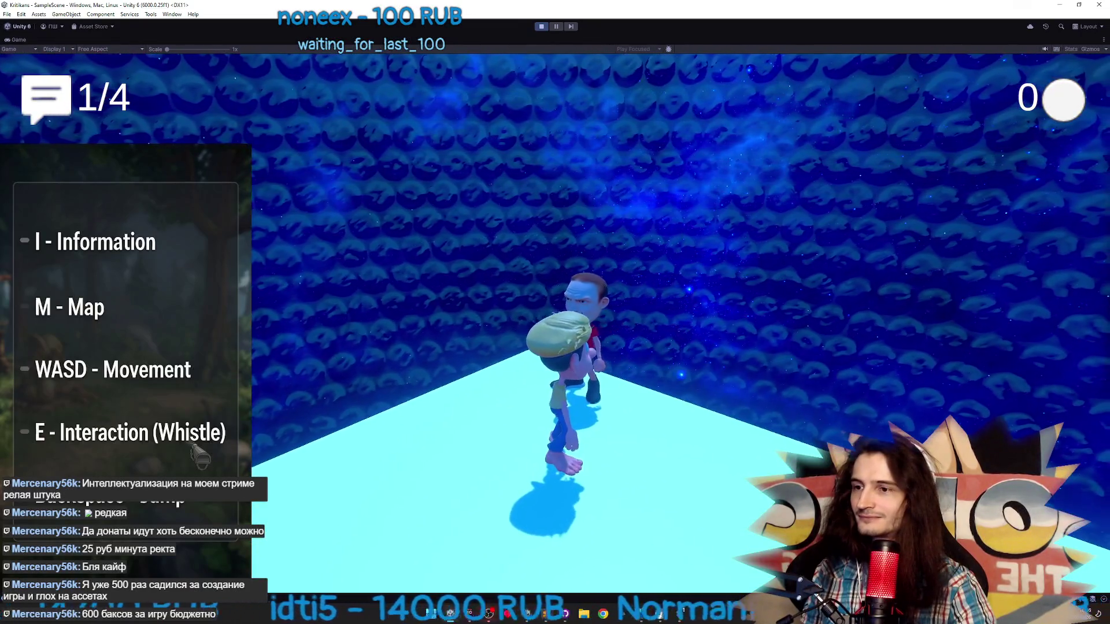
# Finish the remaining Людвиг conversations through the quest's closing dialogue, then leave the game for the todo list
pyautogui.press('e')
pyautogui.click(554, 328)
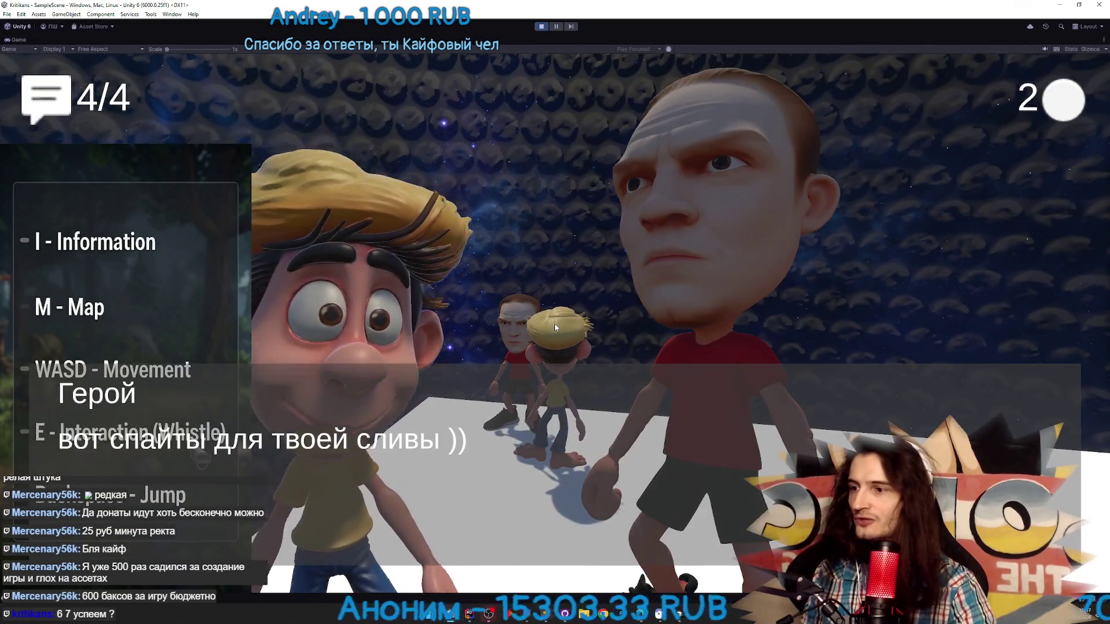
pyautogui.click(554, 323)
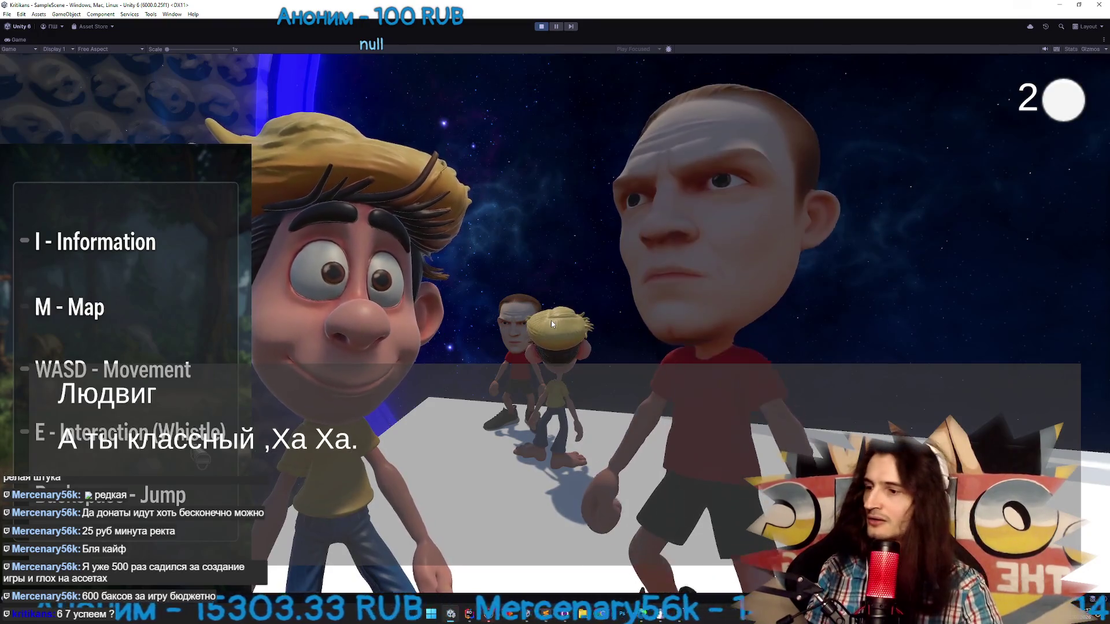
pyautogui.click(550, 320)
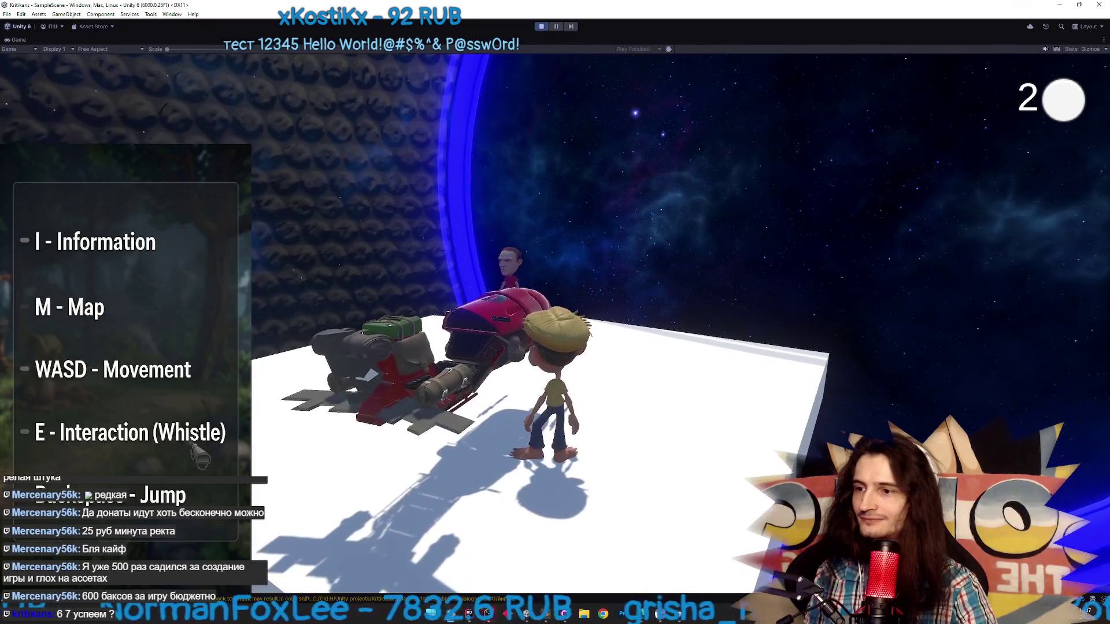
pyautogui.hotkey('alt', 'Tab')
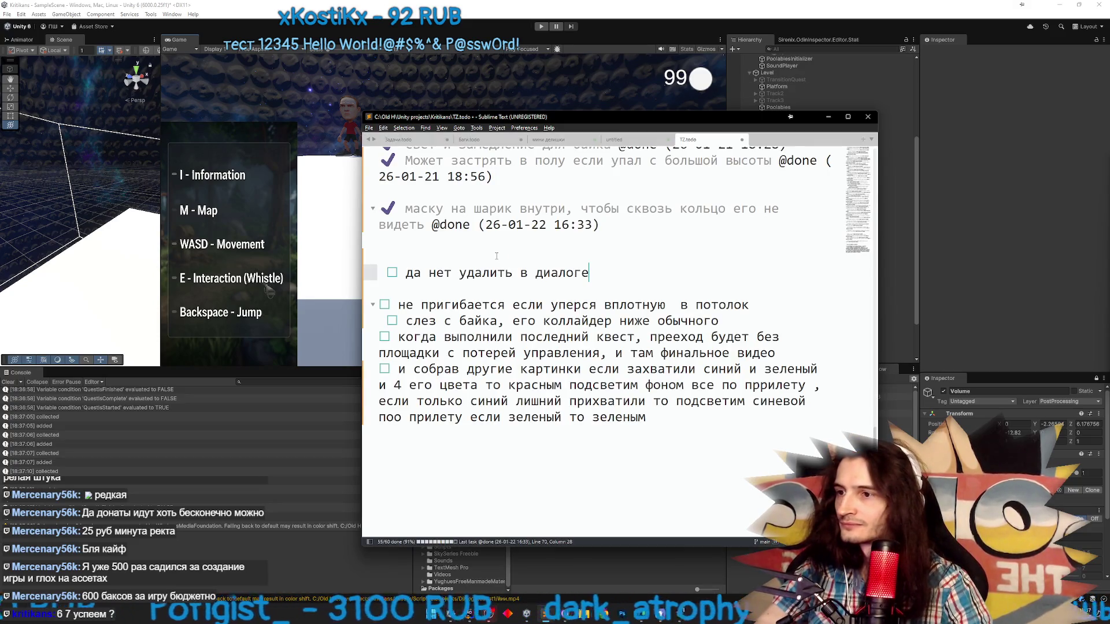
# Delete the 'да нет удалить в диалоге' task and add a blank line under 'слез с байка'
pyautogui.hotkey('shift', 'Home')
pyautogui.press('BackSpace')
pyautogui.press('BackSpace')
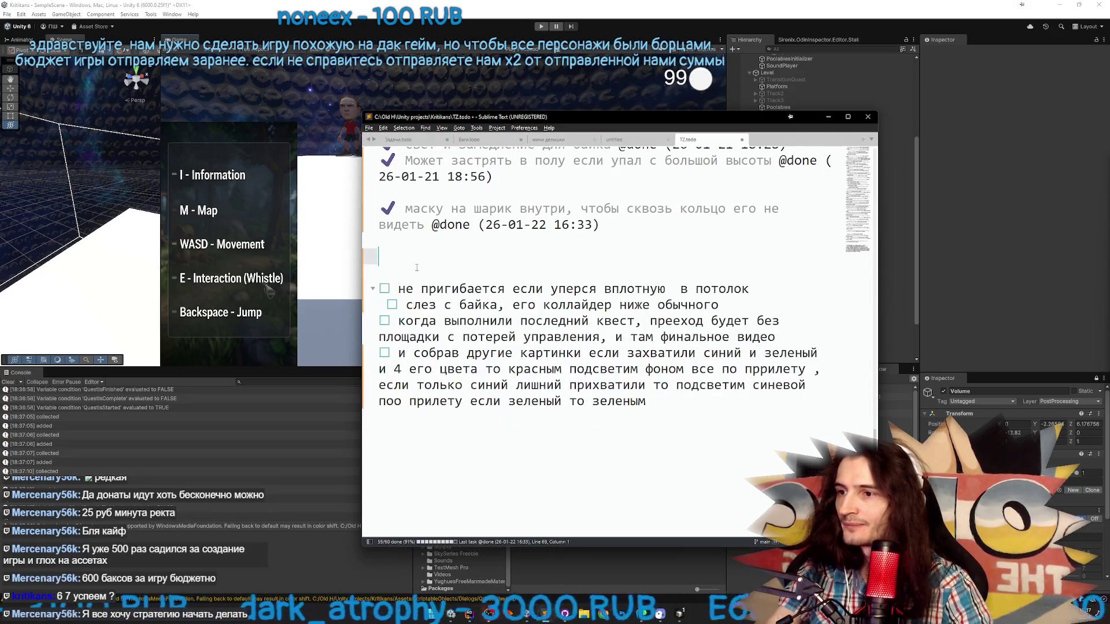
pyautogui.click(729, 307)
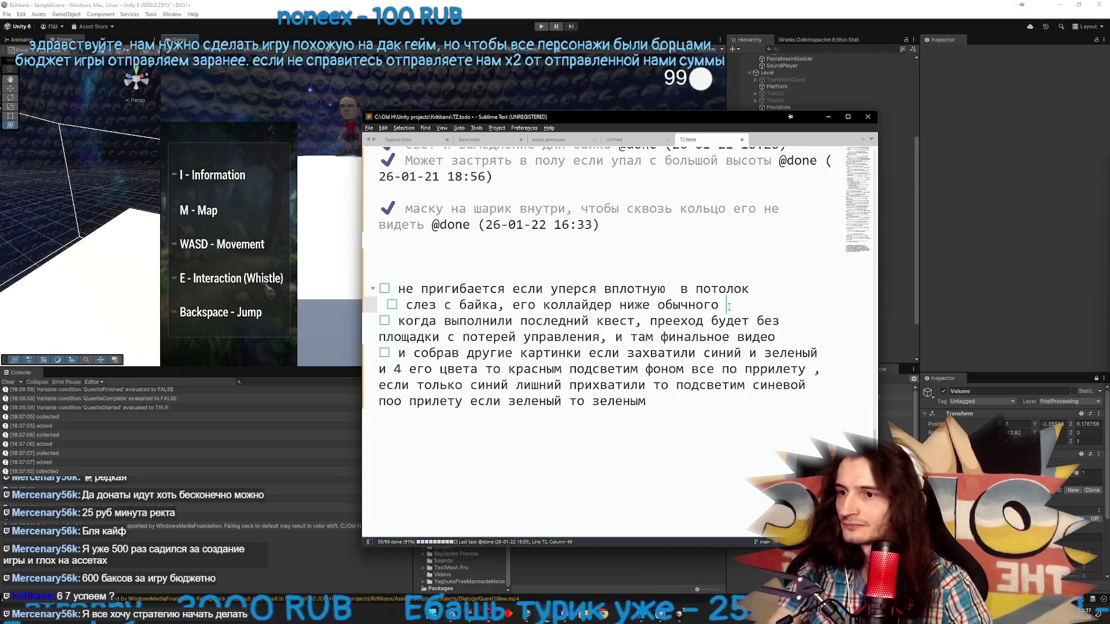
pyautogui.press('Return')
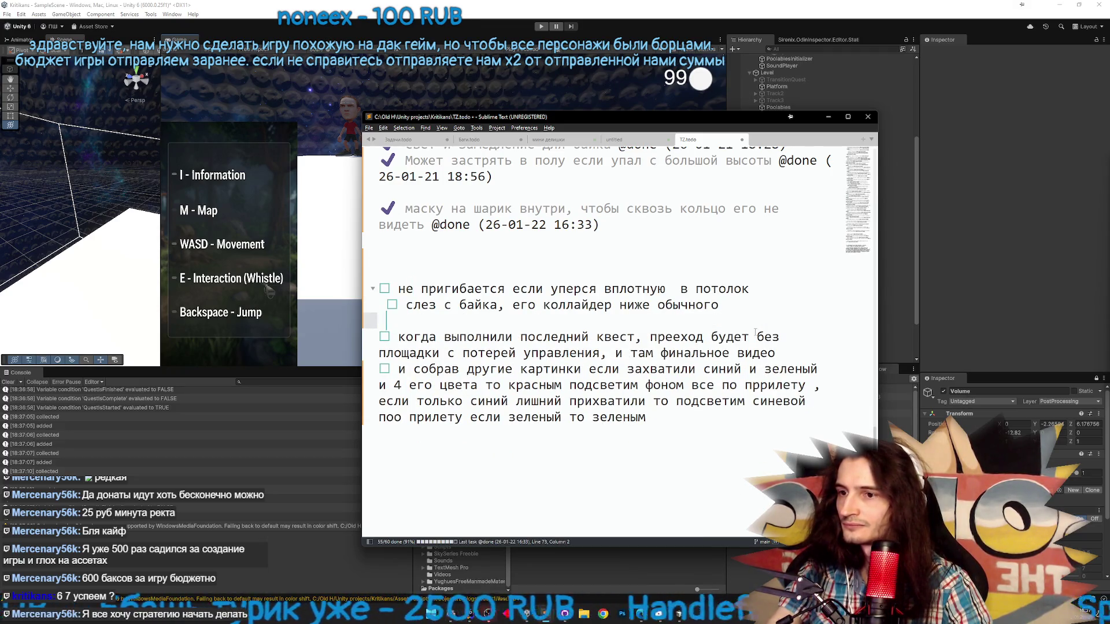
# Remove the long coloured-pictures task, unindent 'слез с байка', and minimize Sublime Text
pyautogui.moveTo(652, 417); pyautogui.dragTo(413, 369)
pyautogui.hotkey('ctrl', 'x')
pyautogui.press('Return')
pyautogui.press('Return')
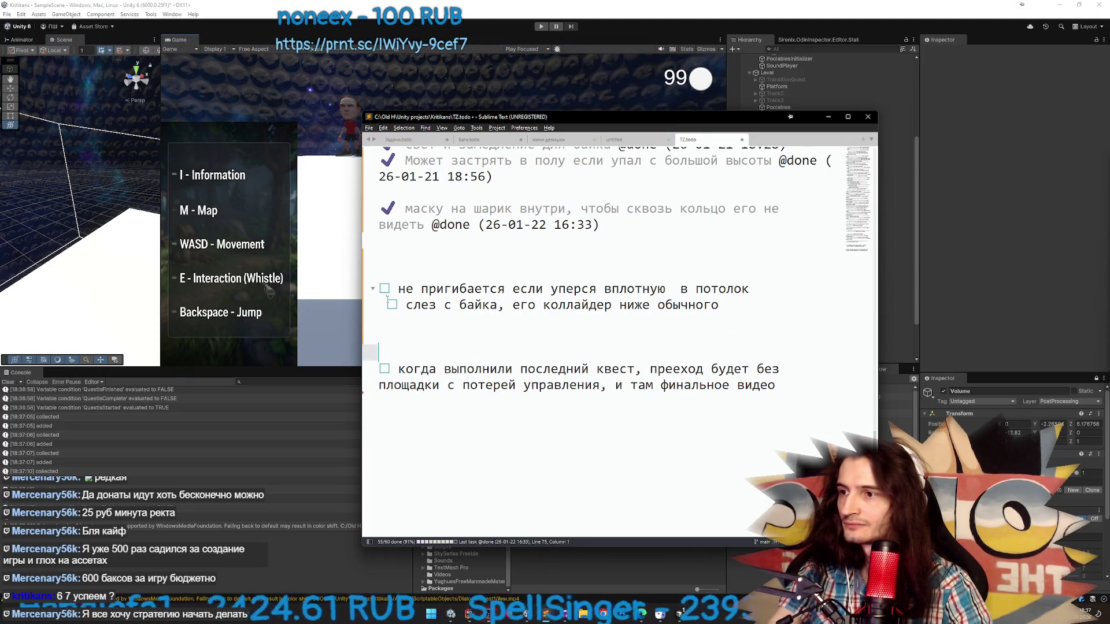
pyautogui.click(388, 301)
pyautogui.hotkey('shift', 'Tab')
pyautogui.click(401, 324)
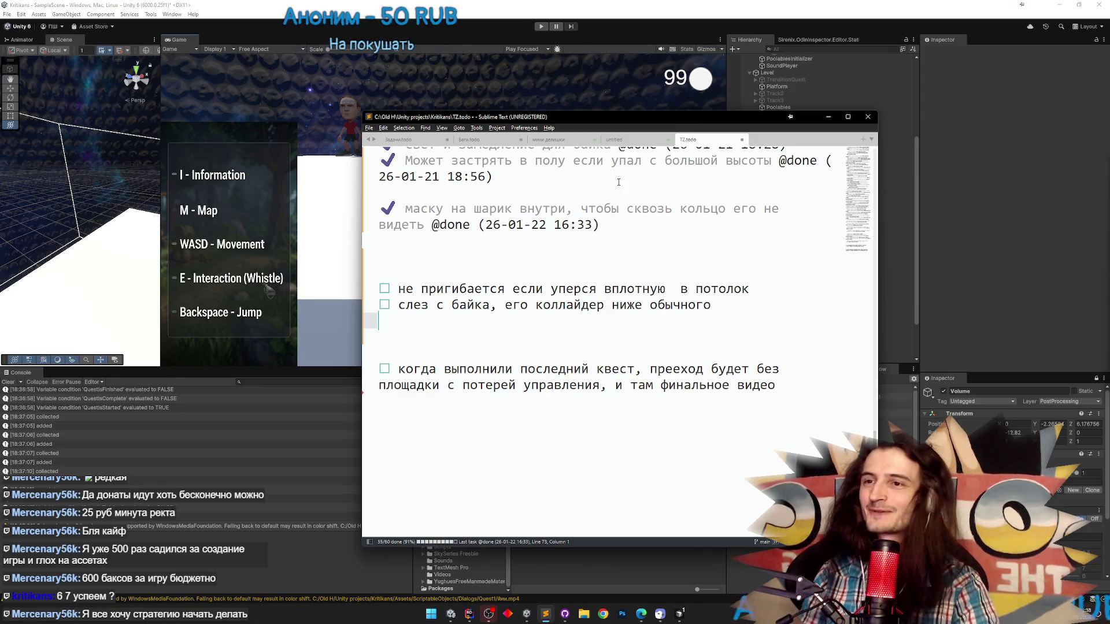
pyautogui.click(827, 117)
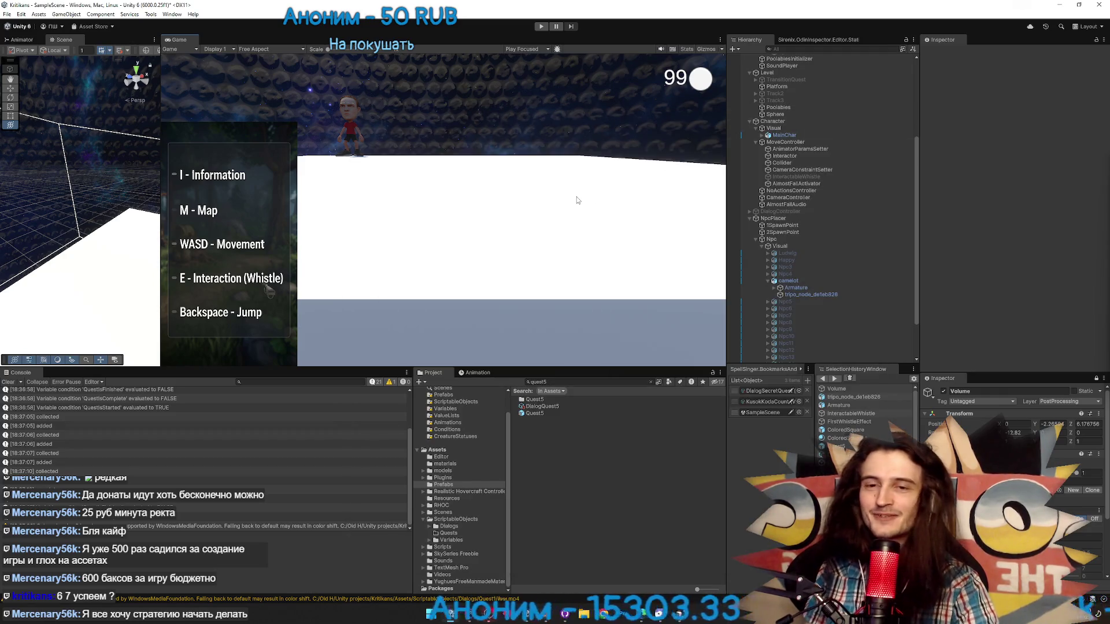
# Clear the Unity console, then commit the 59 changed files to main with summary '5'
pyautogui.click(8, 382)
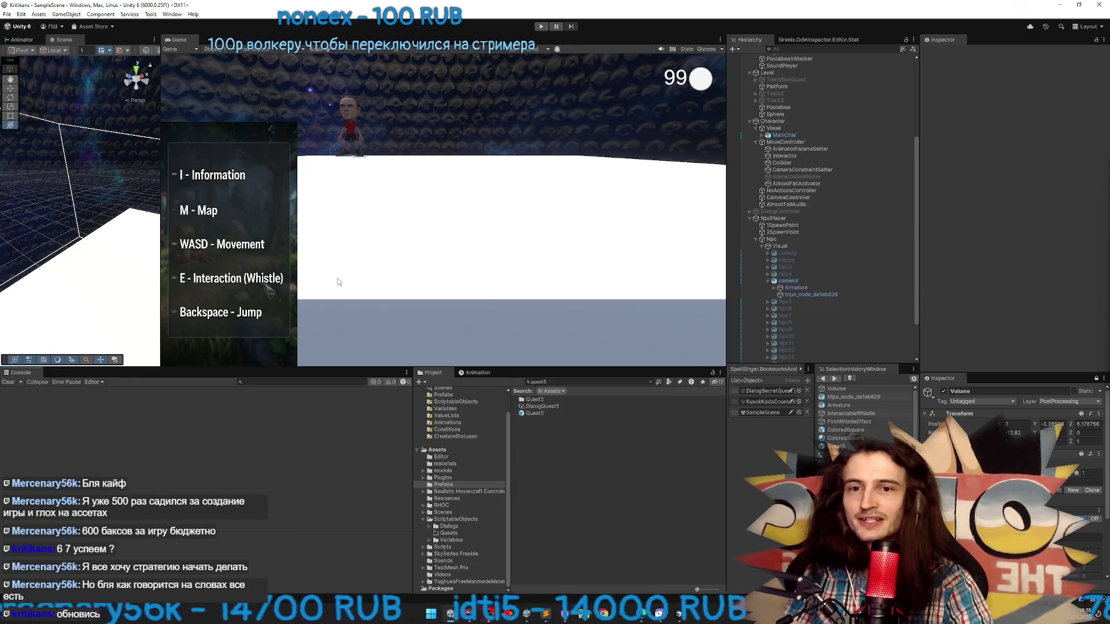
pyautogui.click(570, 617)
pyautogui.click(467, 443)
pyautogui.write('5 quest finished')
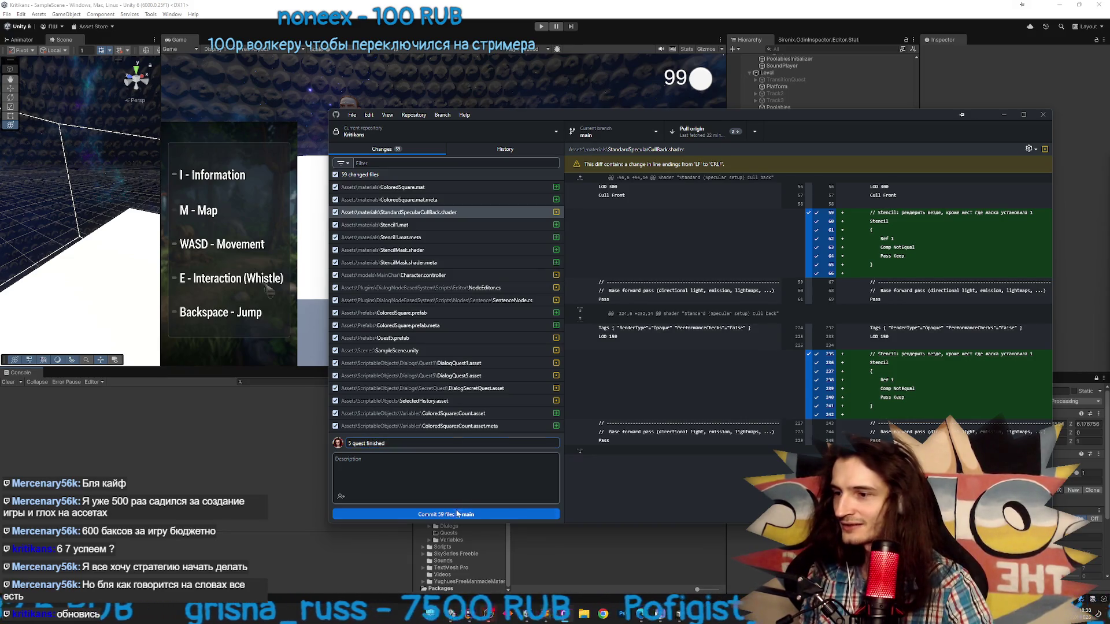
pyautogui.click(457, 514)
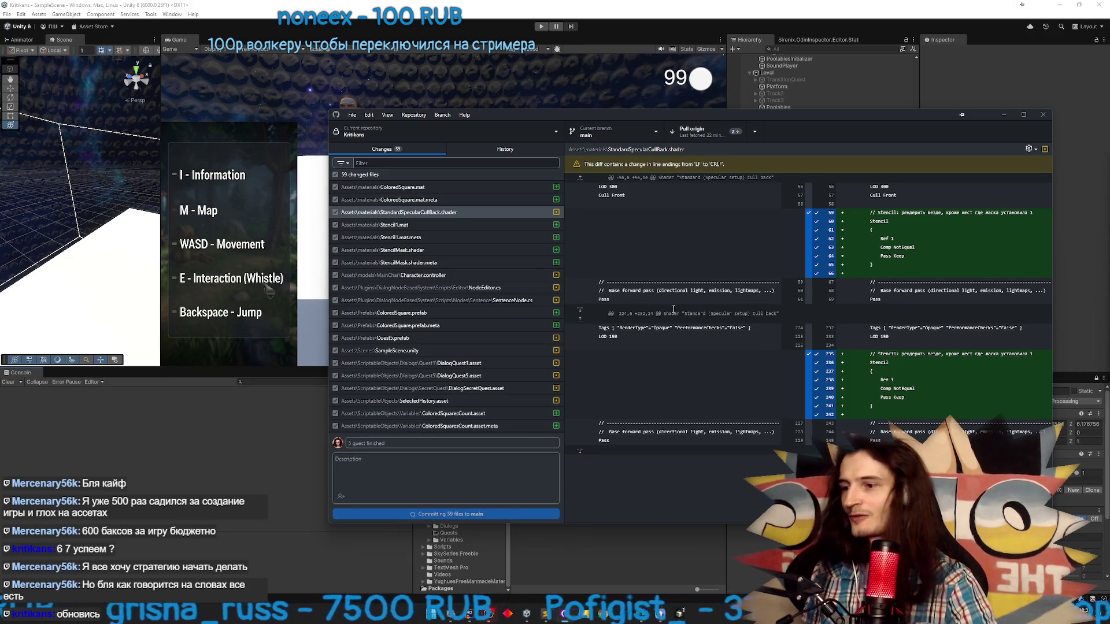
# Pull the remote merge from origin, push the local commits, and return to Unity
pyautogui.click(913, 227)
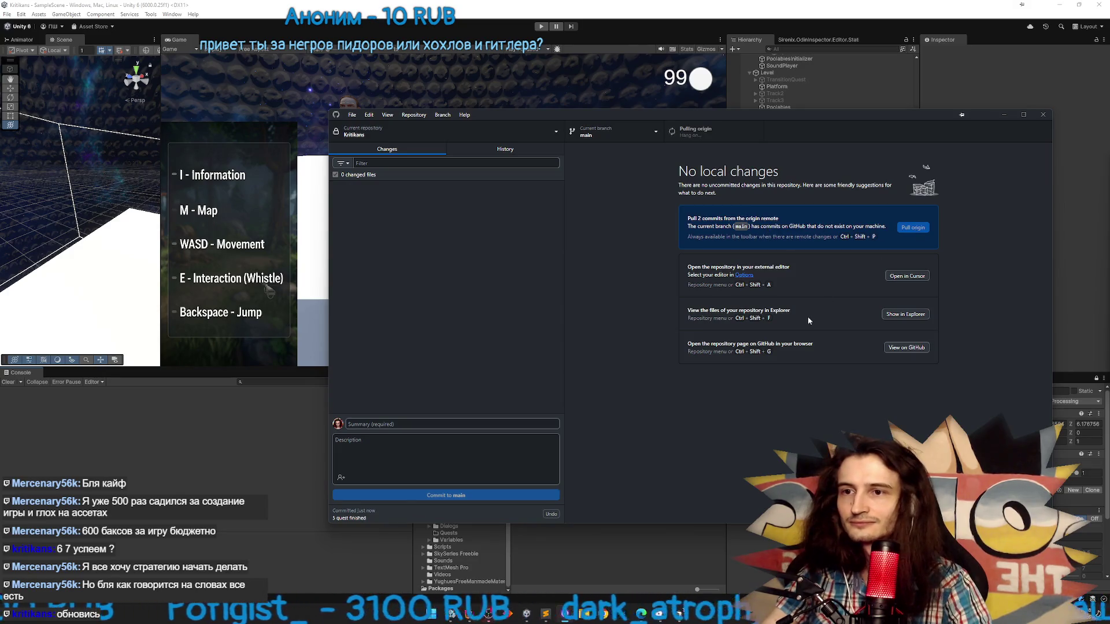
pyautogui.click(491, 150)
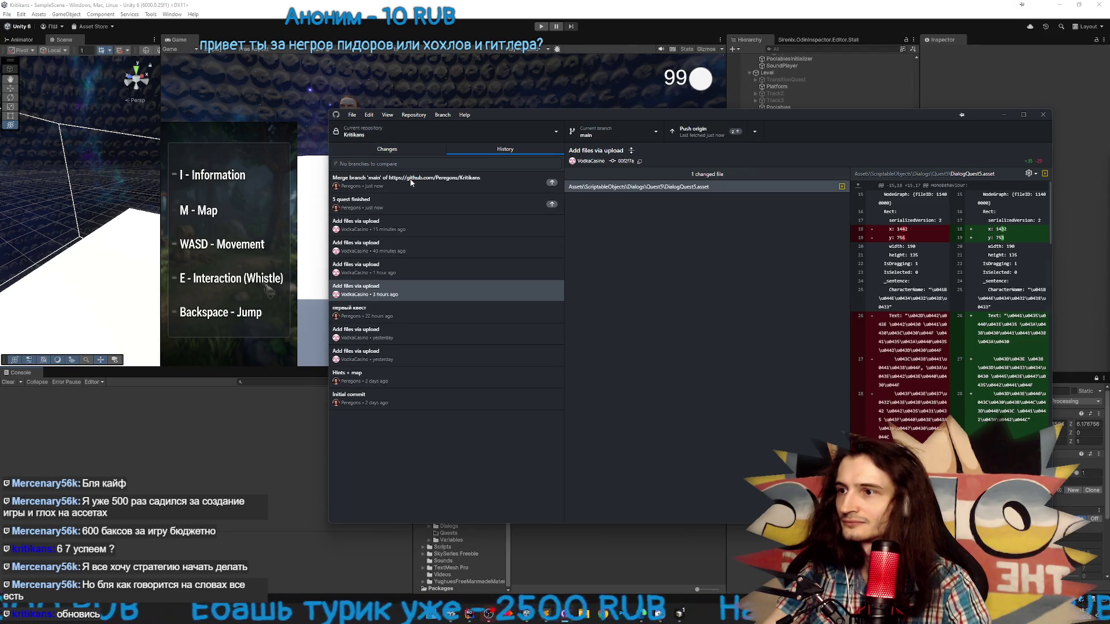
pyautogui.click(411, 182)
pyautogui.click(403, 153)
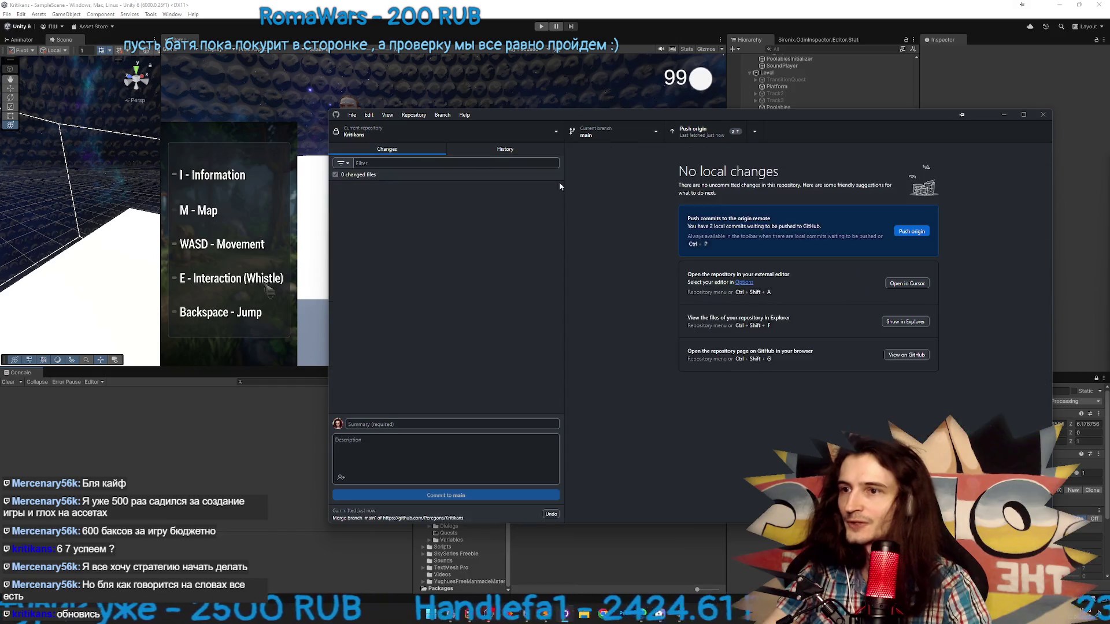
pyautogui.click(911, 232)
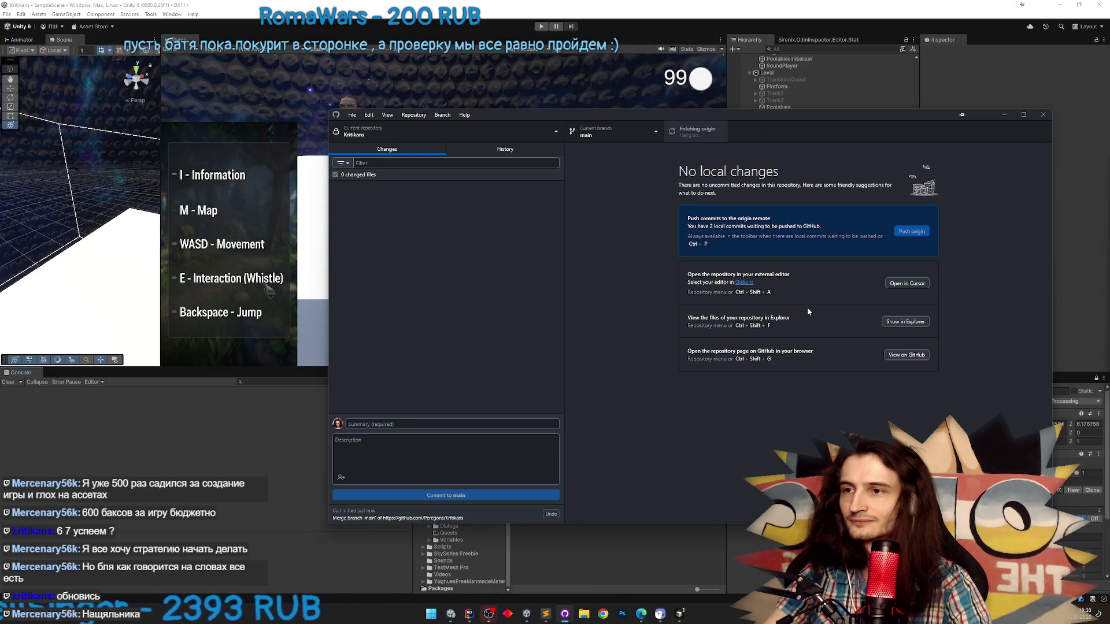
pyautogui.click(509, 149)
pyautogui.click(422, 149)
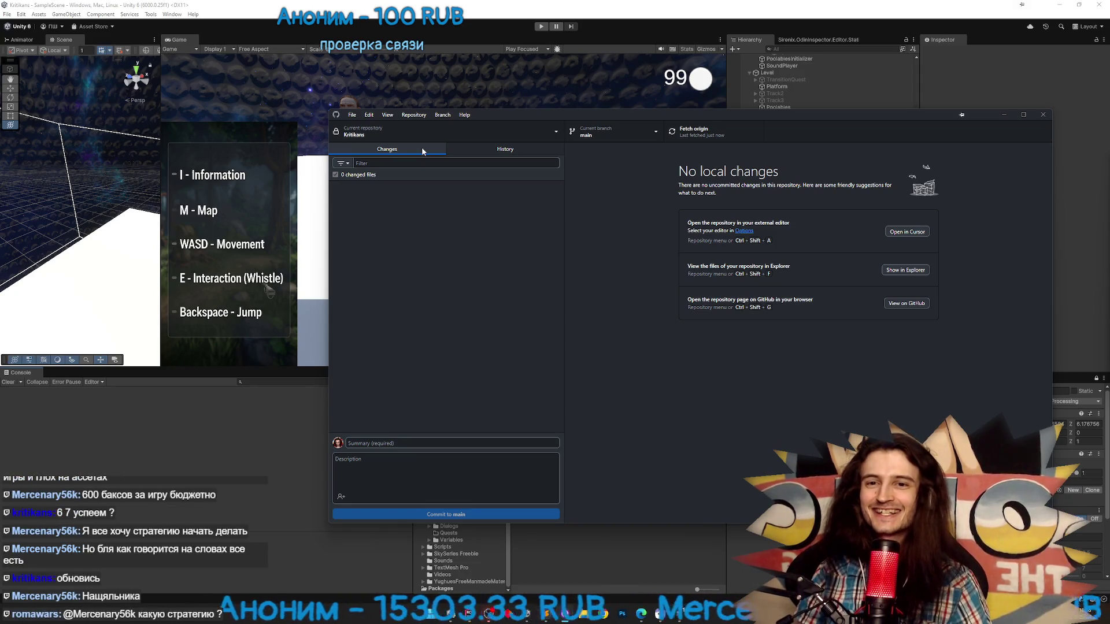
pyautogui.hotkey('alt', 'Tab')
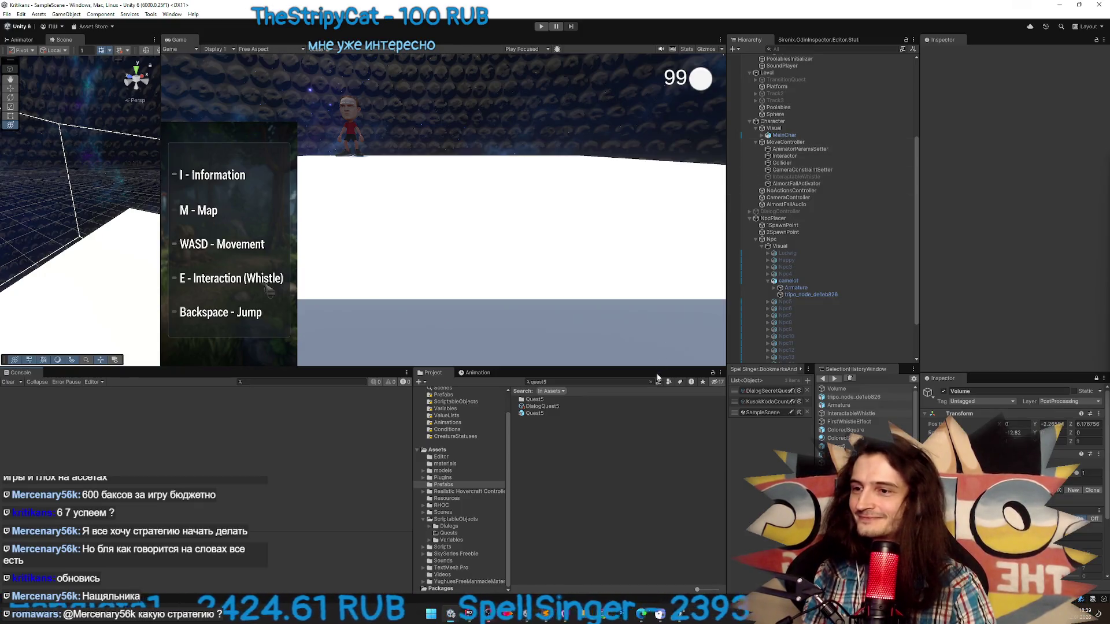
# Clear the Project search to show Prefabs, run and stop a quick play-test, then open Chrome
pyautogui.click(653, 382)
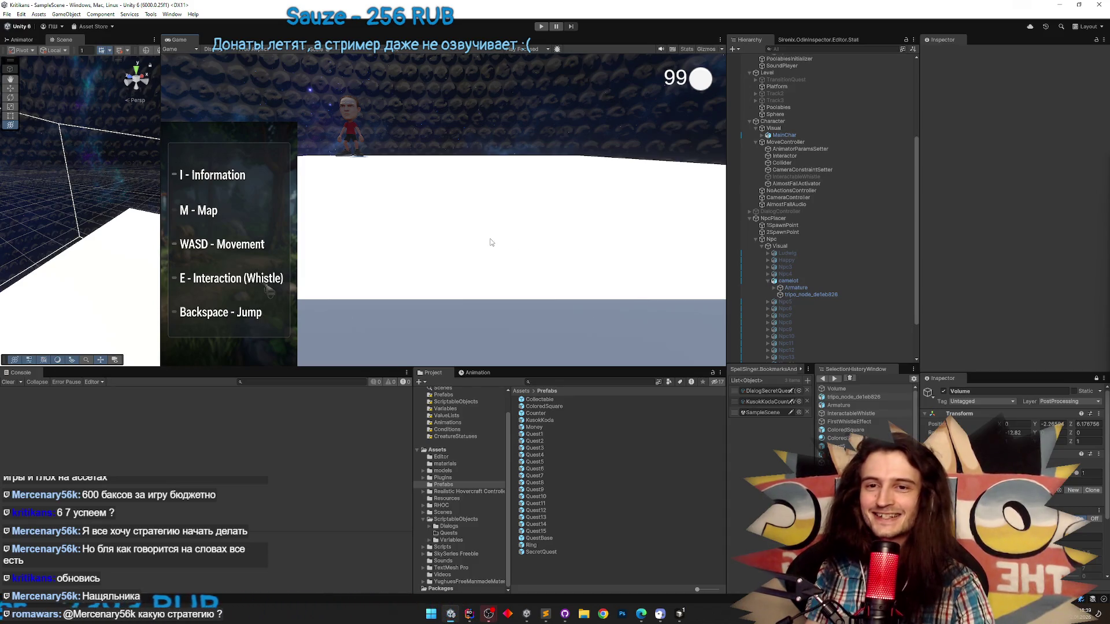
pyautogui.hotkey('ctrl', 'p')
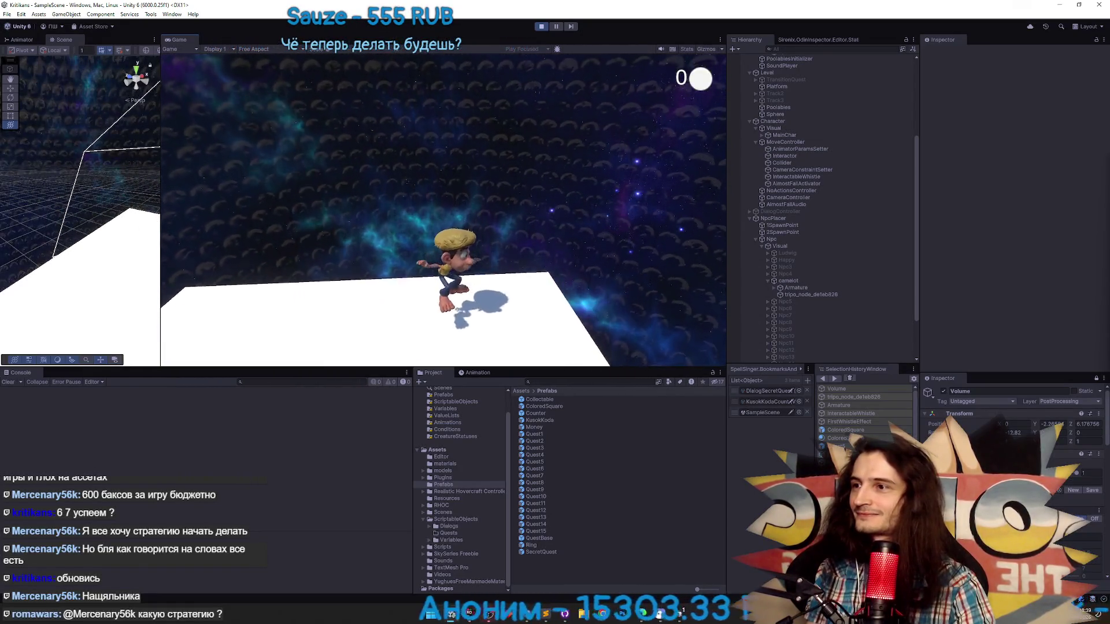
pyautogui.hotkey('ctrl', 'p')
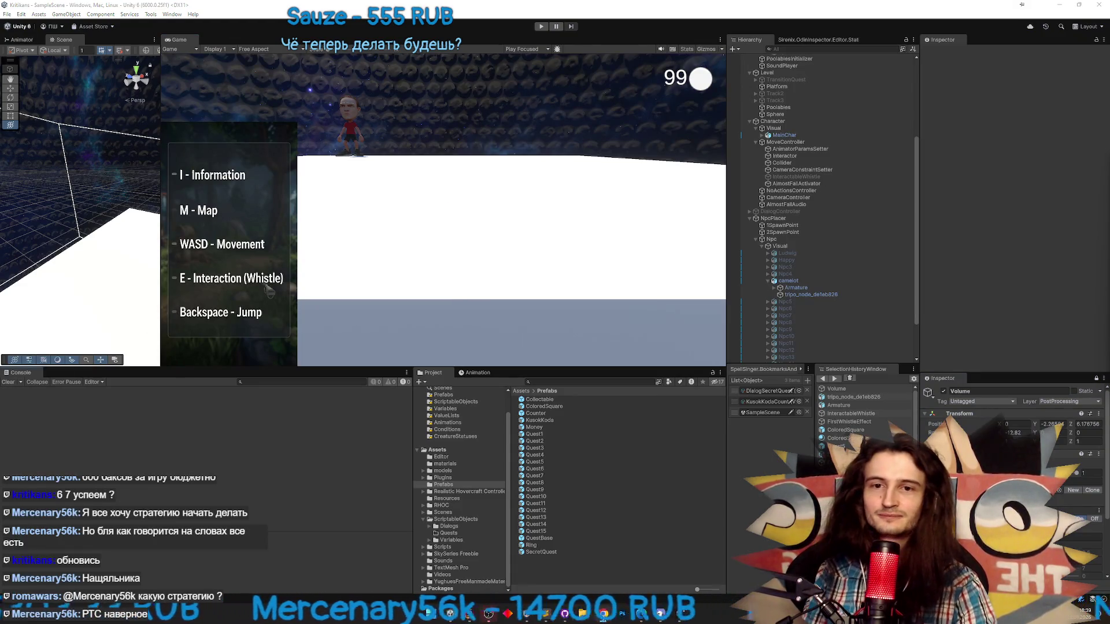
pyautogui.click(603, 613)
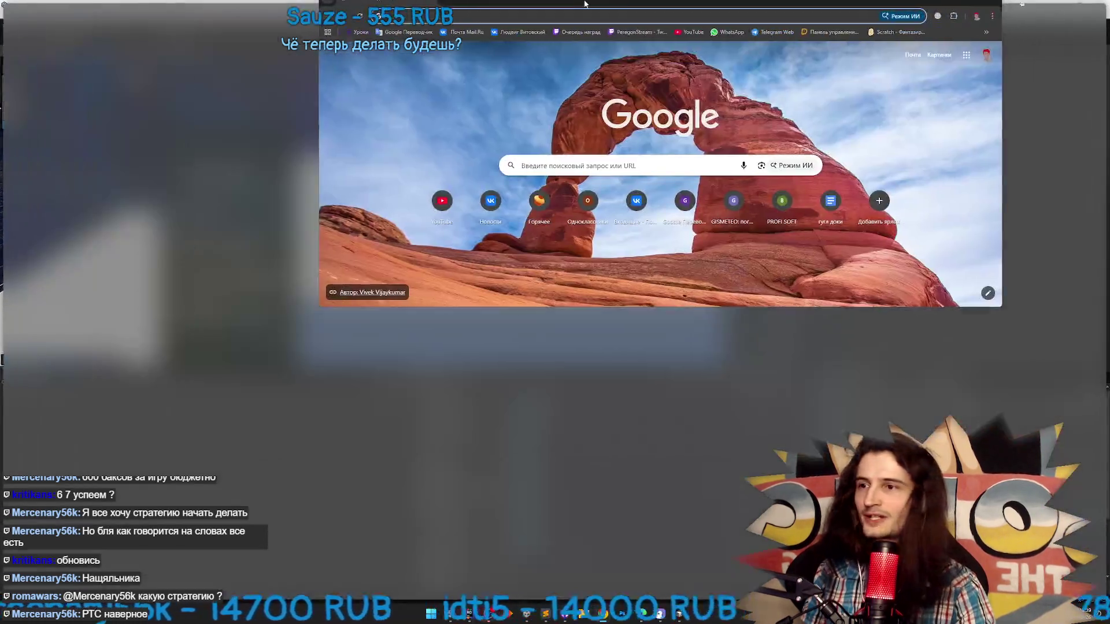
# Load the YouTube home page and scroll through the recommended feed
pyautogui.write('y')
pyautogui.press('Return')
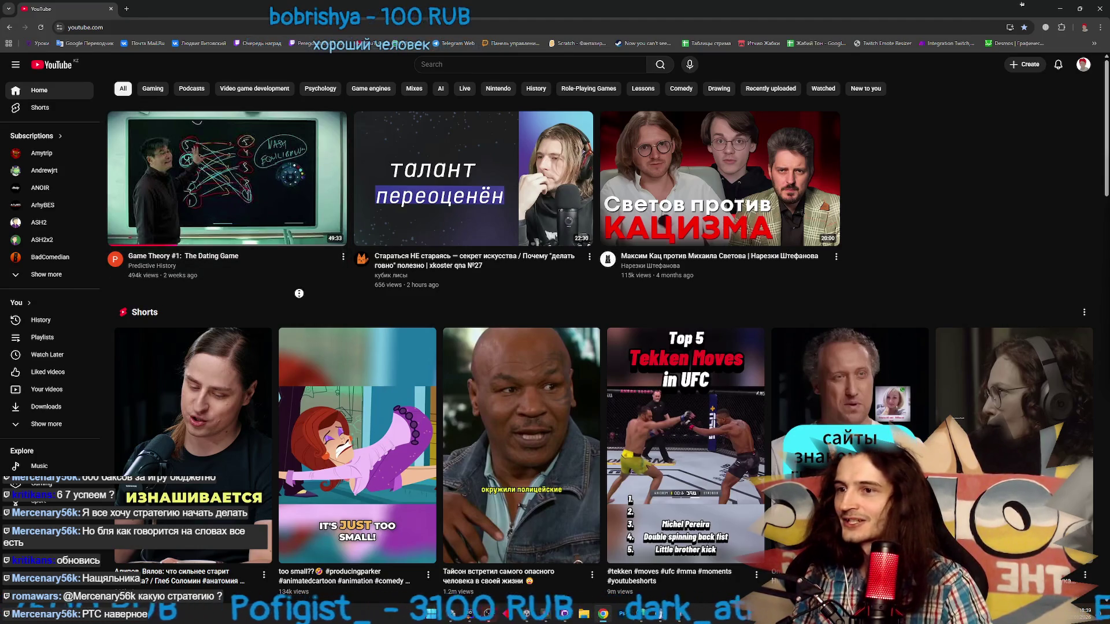
pyautogui.scroll(-5, 299, 294)
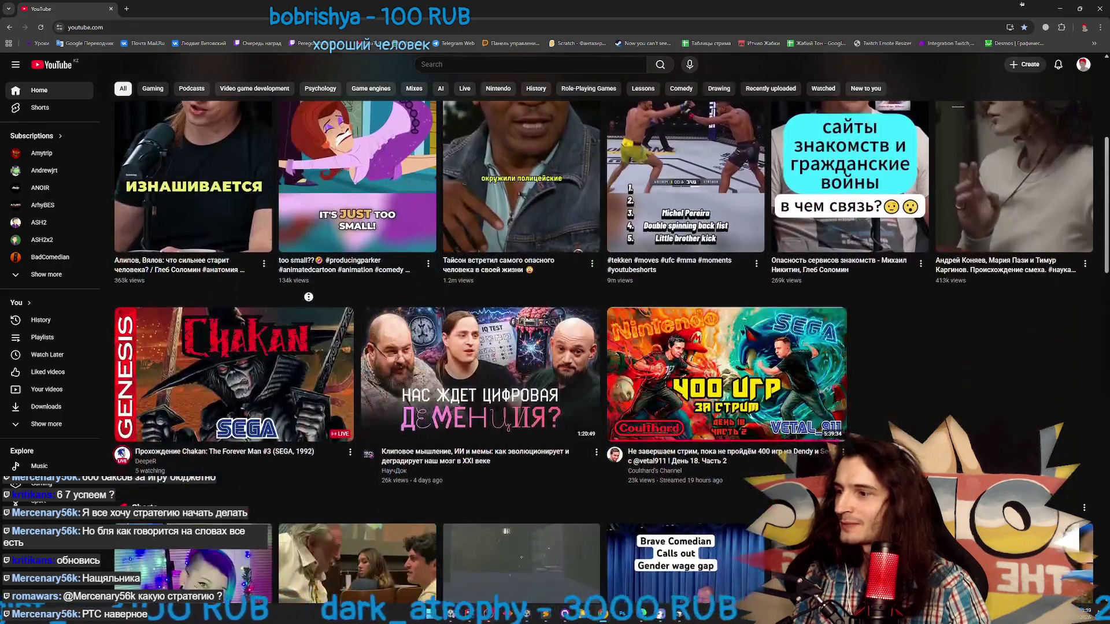
pyautogui.scroll(-1, 309, 300)
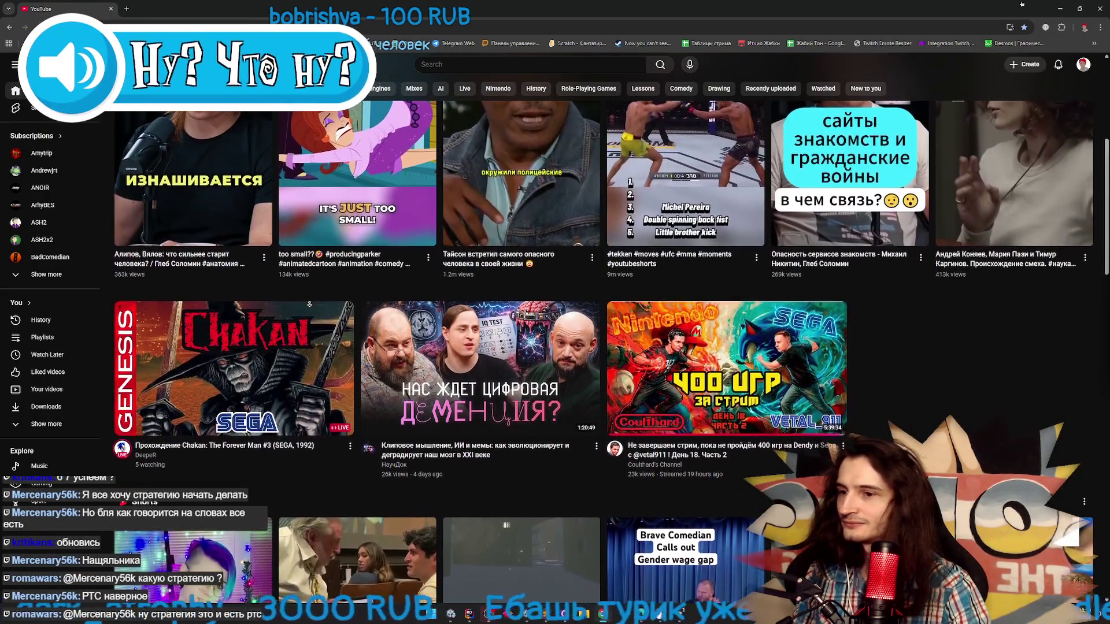
pyautogui.scroll(-2, 309, 304)
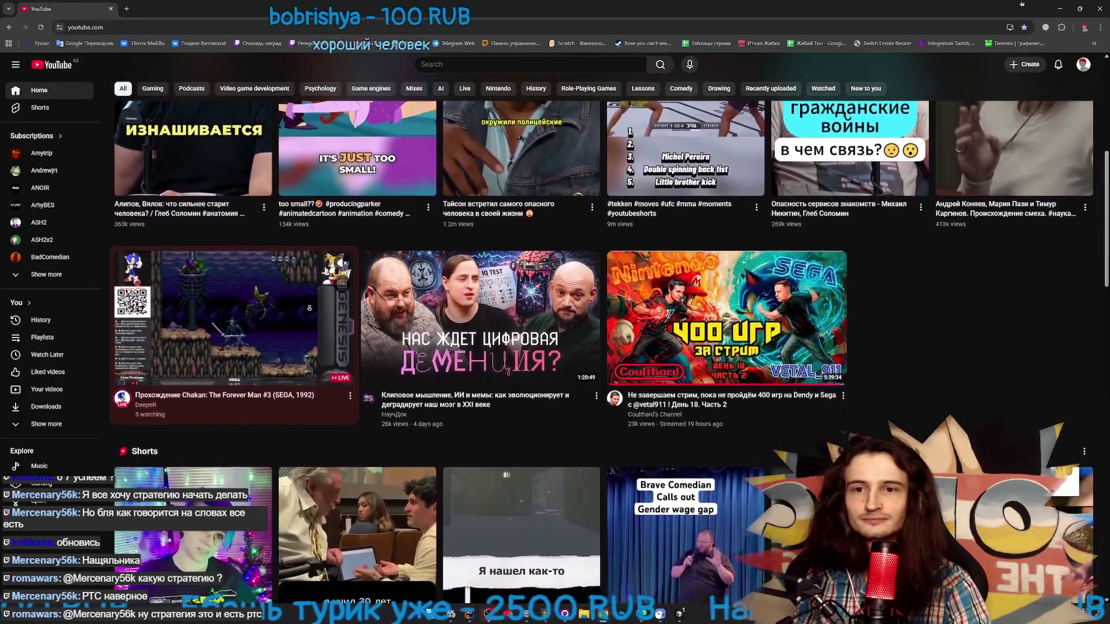
pyautogui.scroll(-2, 307, 319)
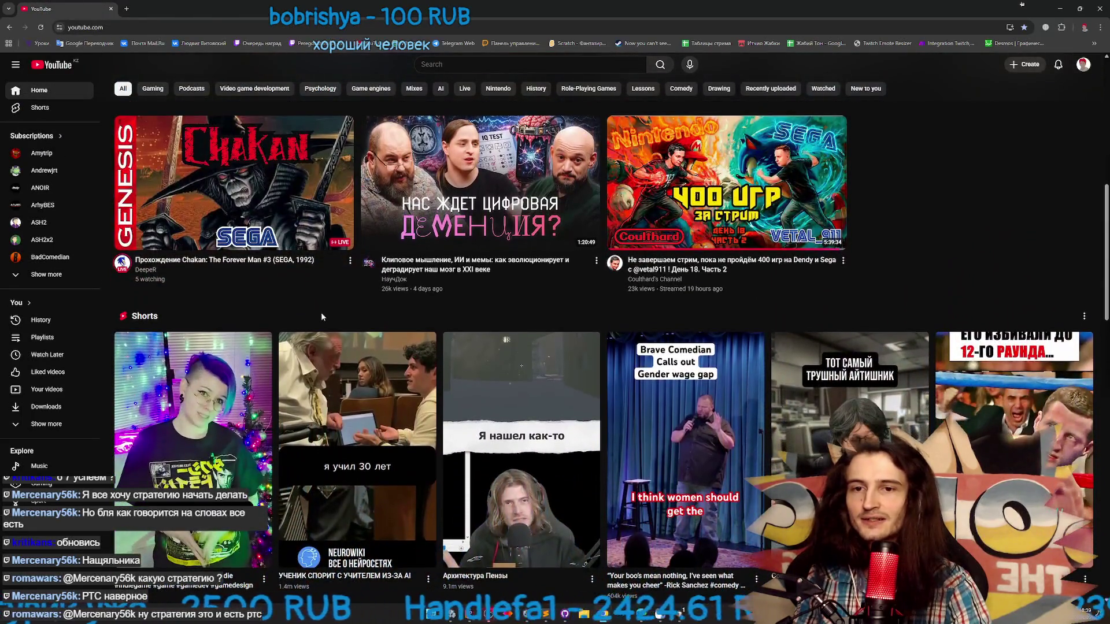
pyautogui.scroll(-1, 321, 314)
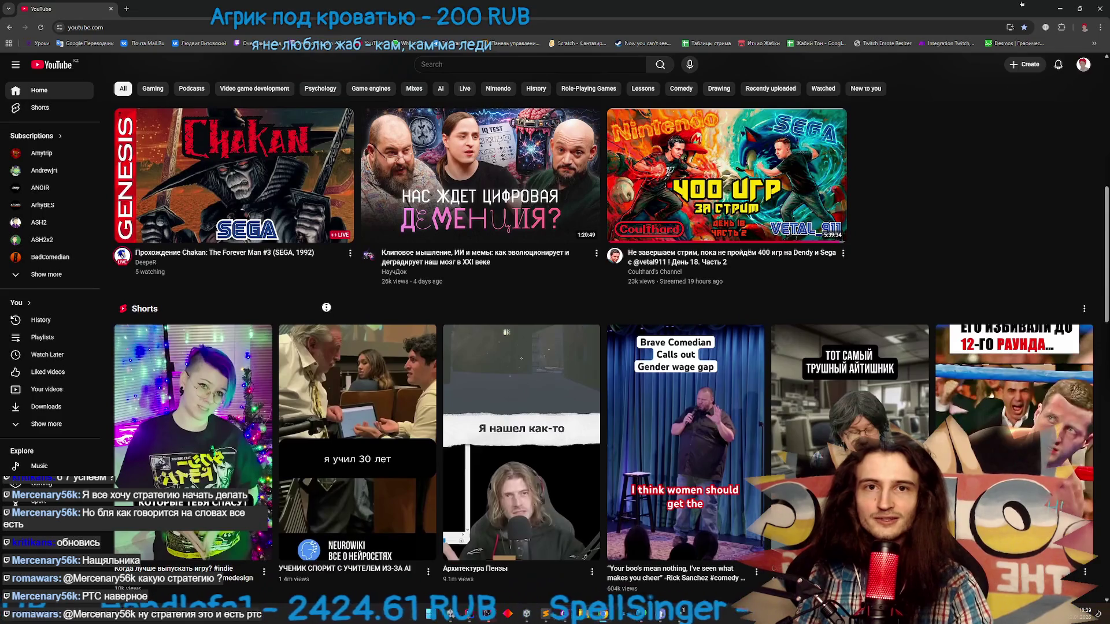
pyautogui.scroll(1, 329, 311)
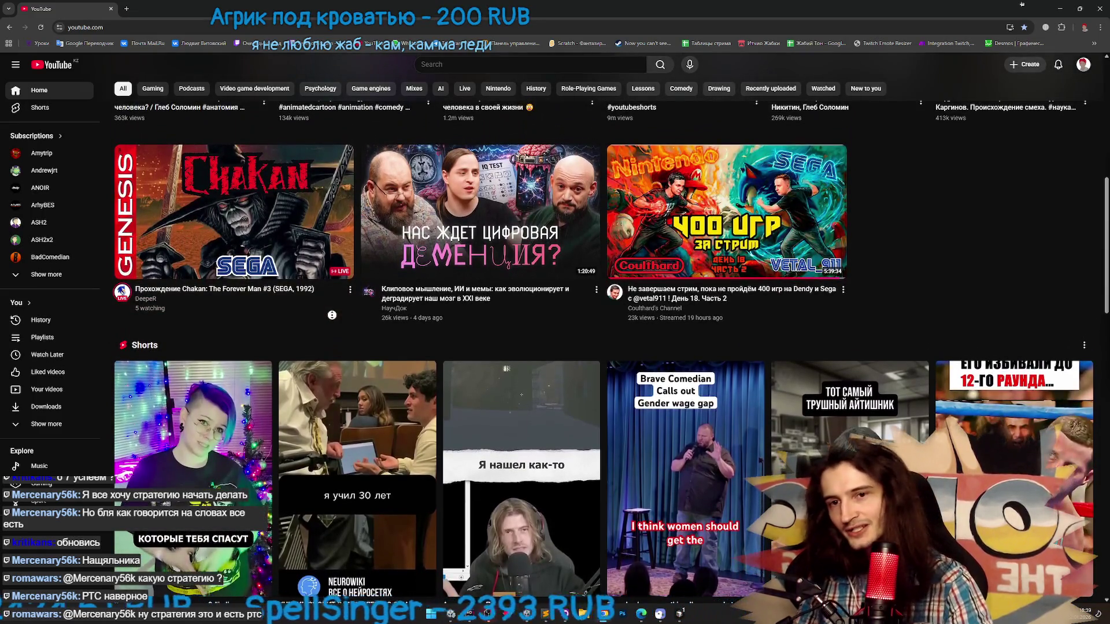
pyautogui.scroll(-6, 332, 318)
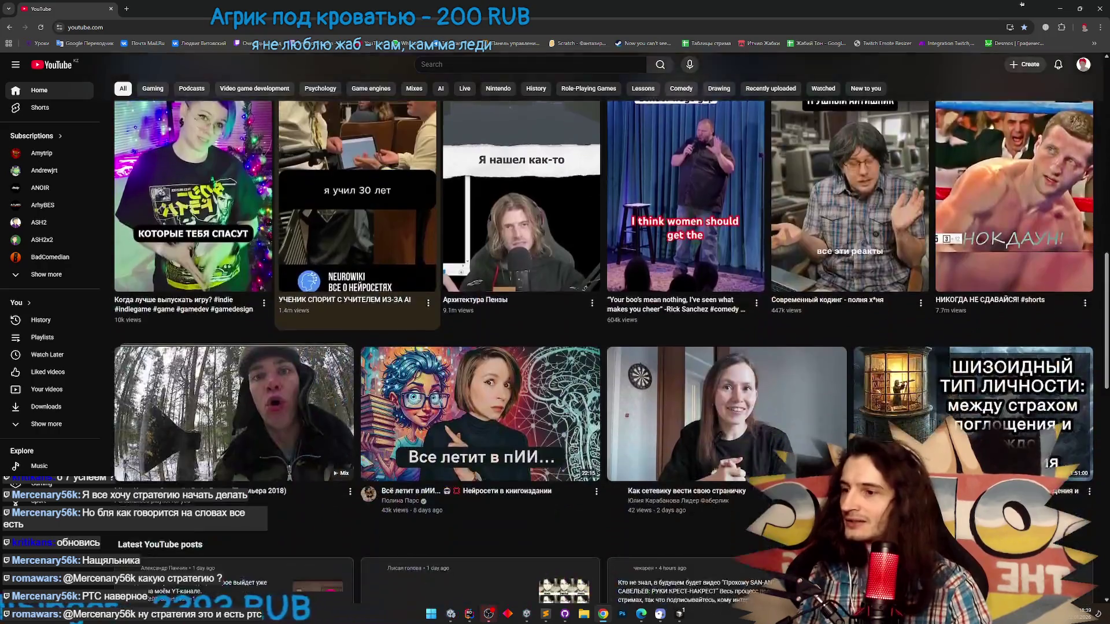
pyautogui.scroll(1, 346, 323)
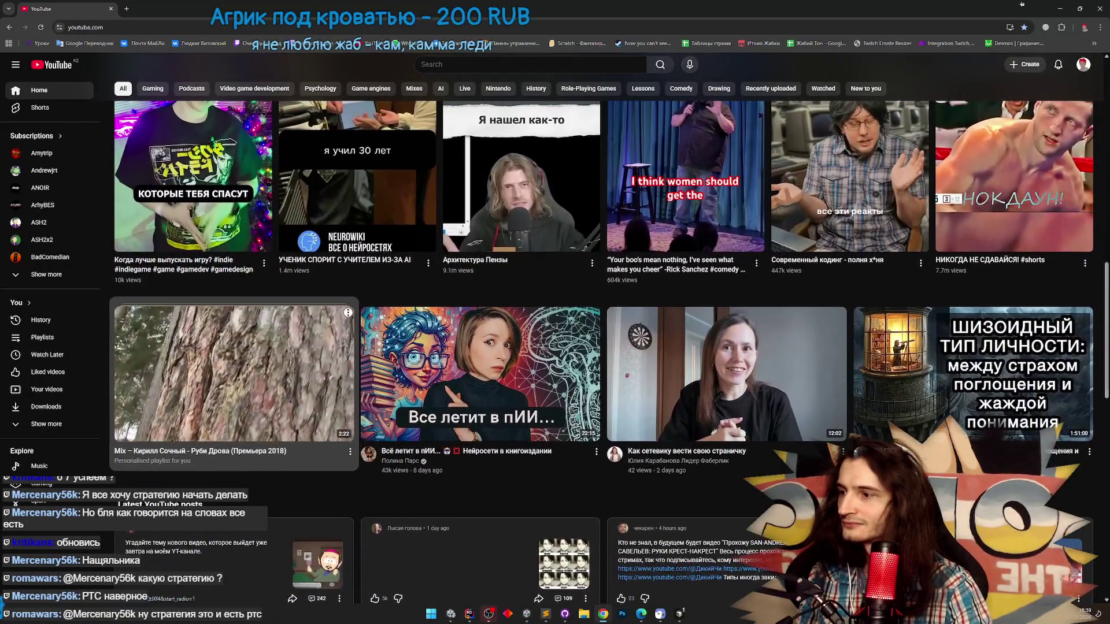
pyautogui.scroll(-7, 375, 321)
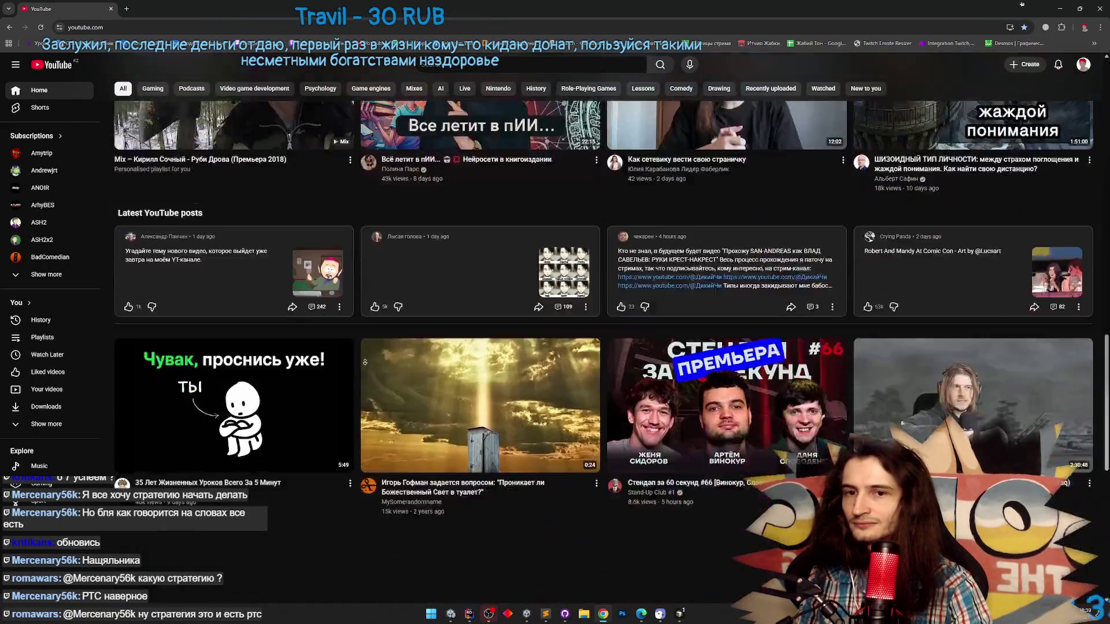
pyautogui.scroll(-2, 371, 334)
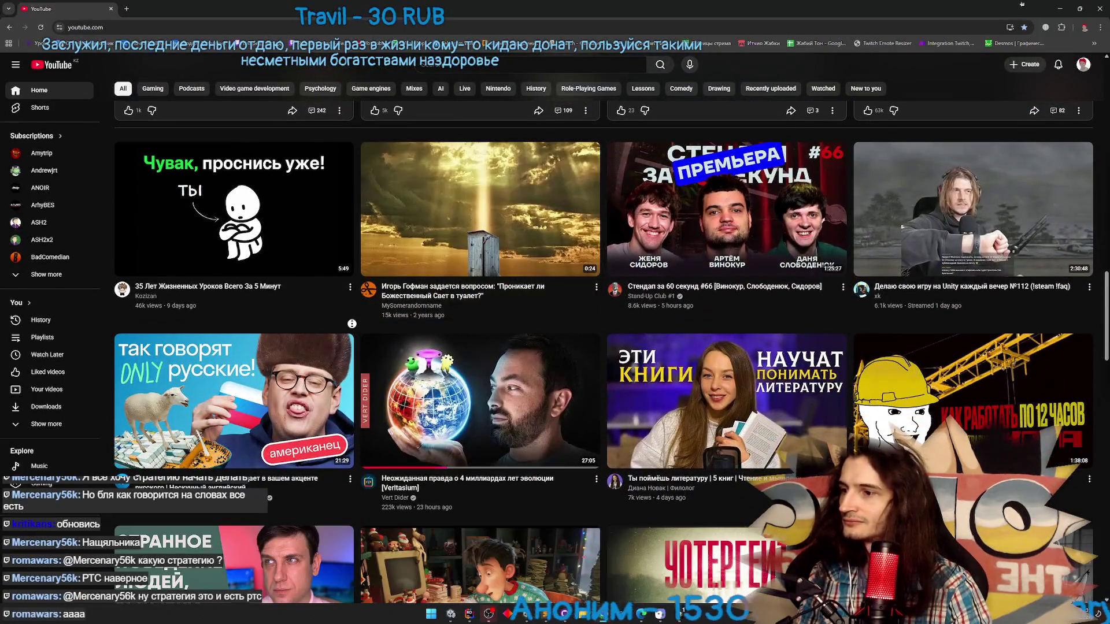
pyautogui.scroll(-1, 353, 331)
pyautogui.scroll(-1, 353, 332)
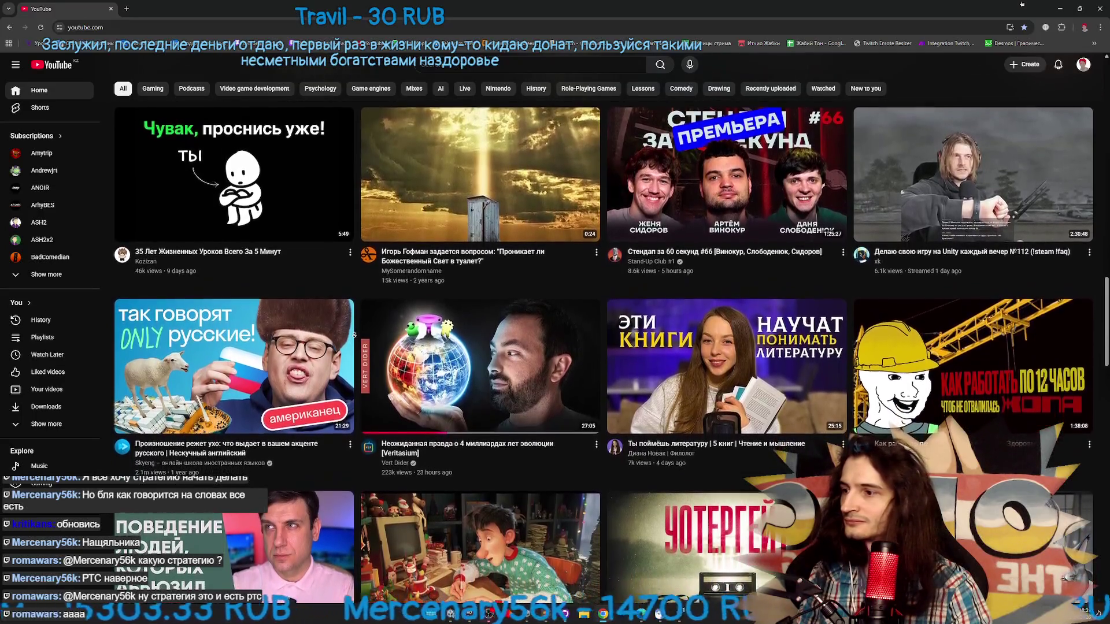
pyautogui.scroll(-2, 355, 339)
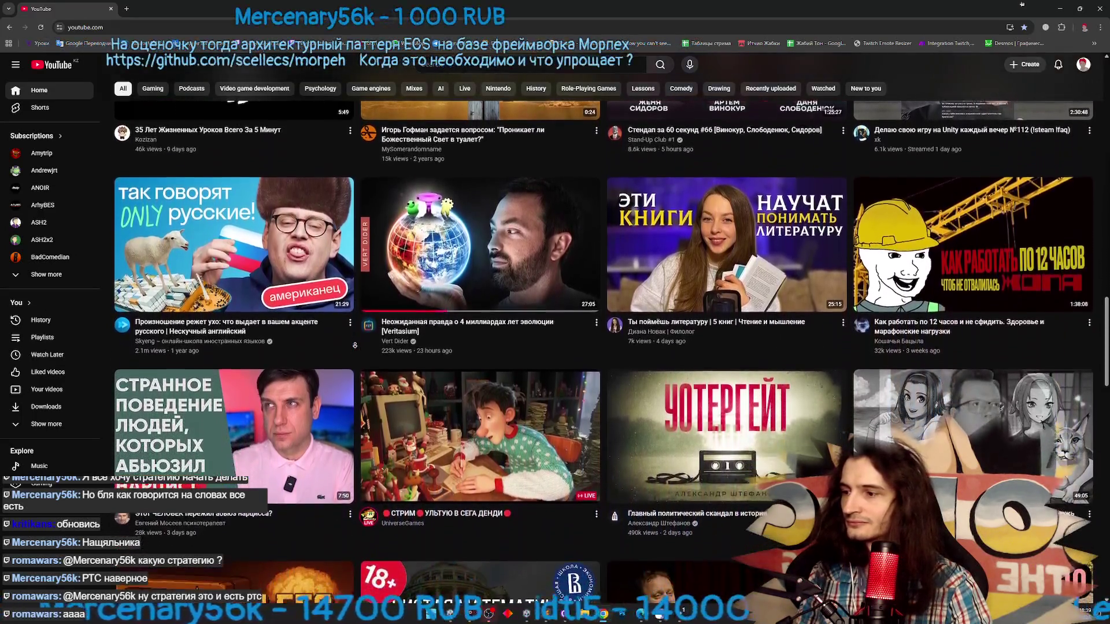
pyautogui.scroll(4, 354, 339)
pyautogui.scroll(-6, 355, 339)
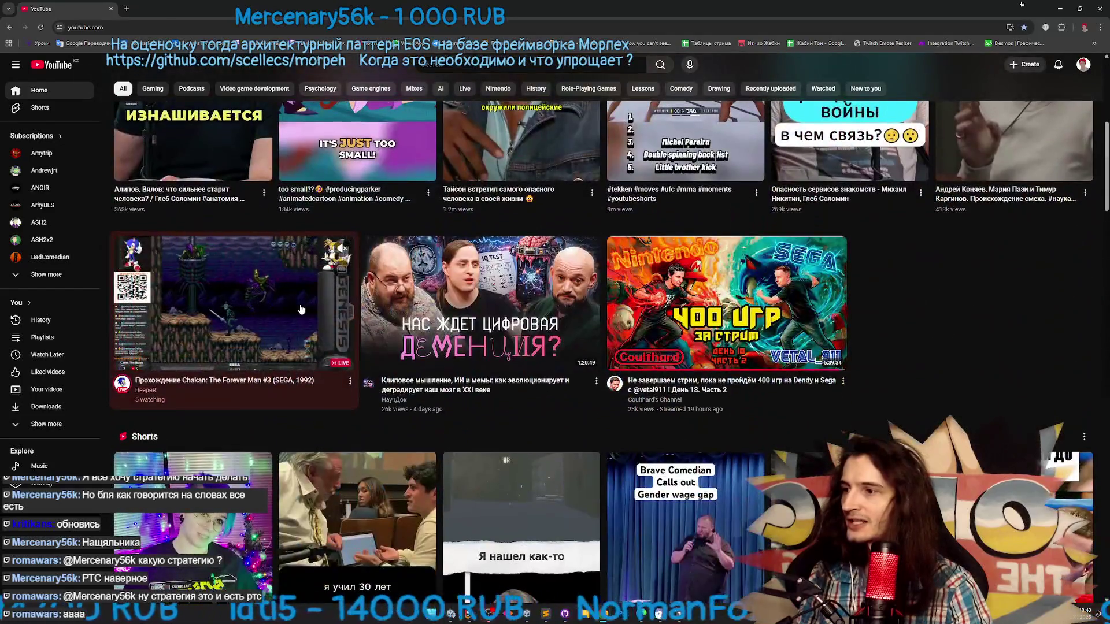
# Play the 'Прохождение Chakan: The Forever Man #3 (SEGA, 1992)' live stream fullscreen
pyautogui.click(300, 308)
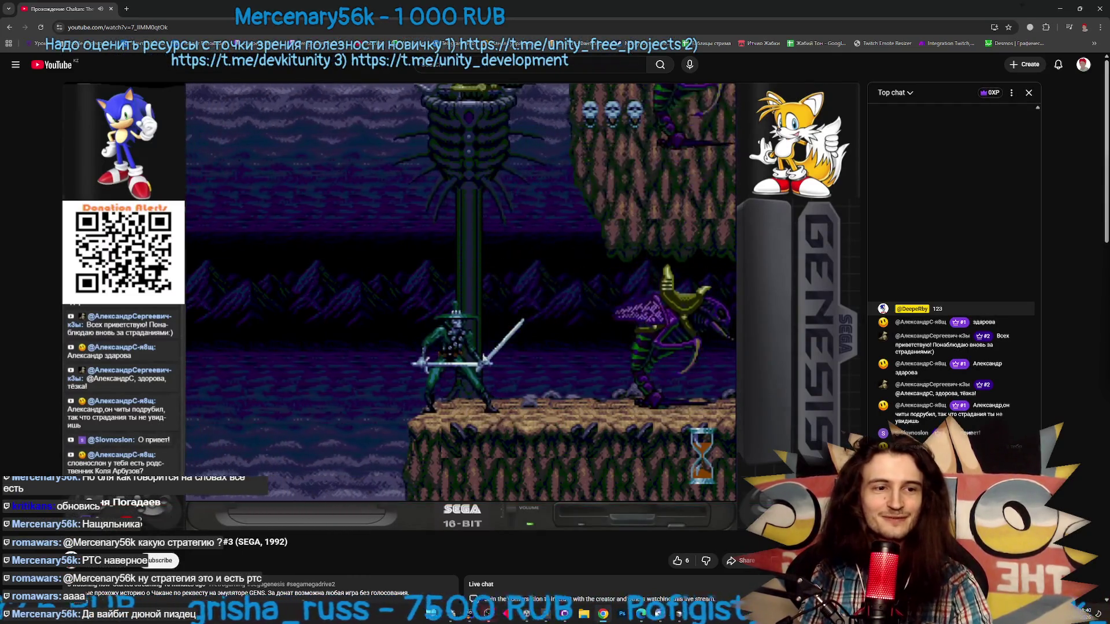
pyautogui.click(799, 425)
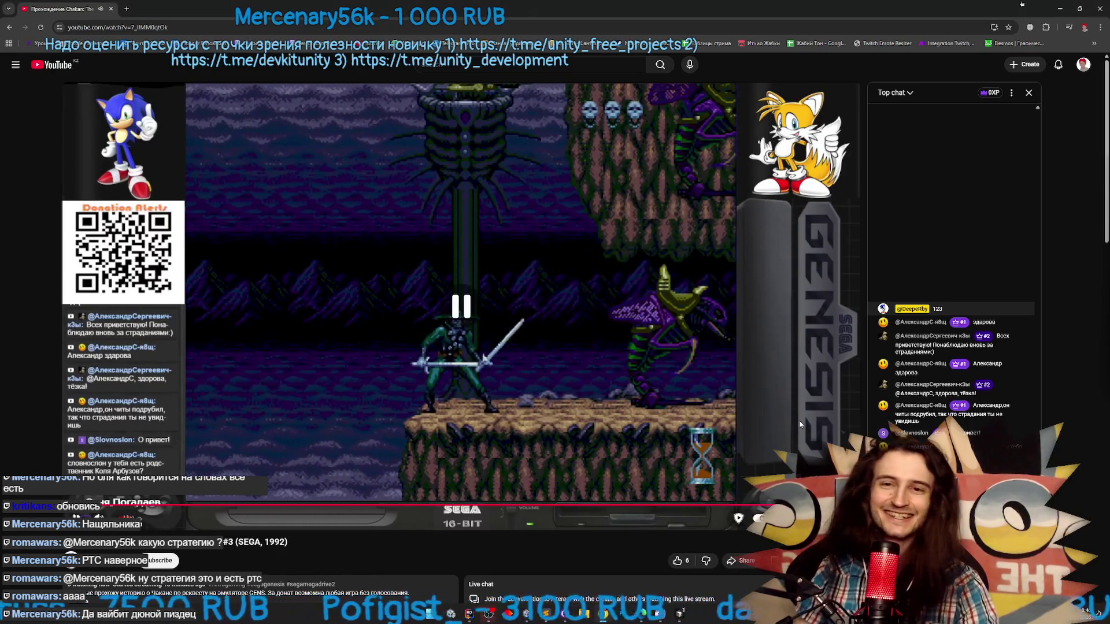
pyautogui.press('f')
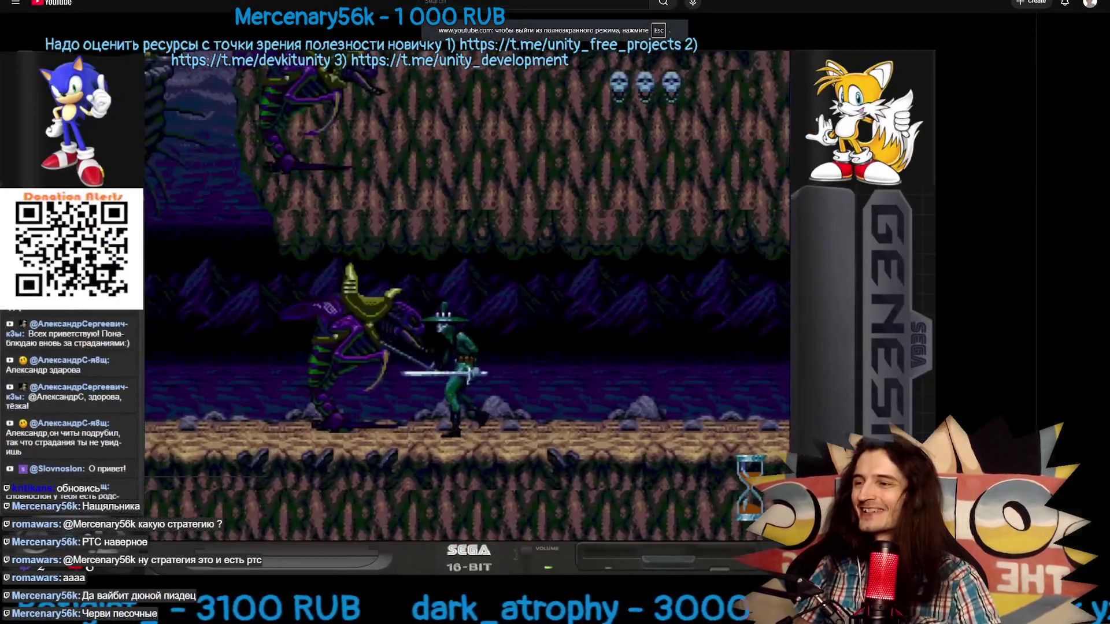
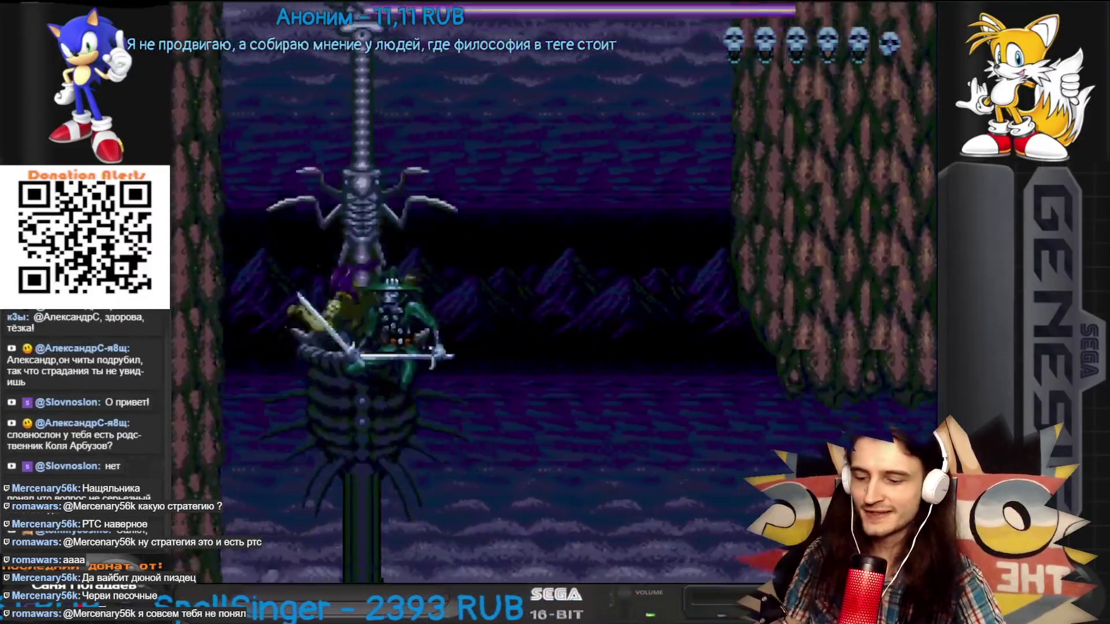
# Pause and resume the Sega game stream video several times while watching
pyautogui.click(1099, 17)
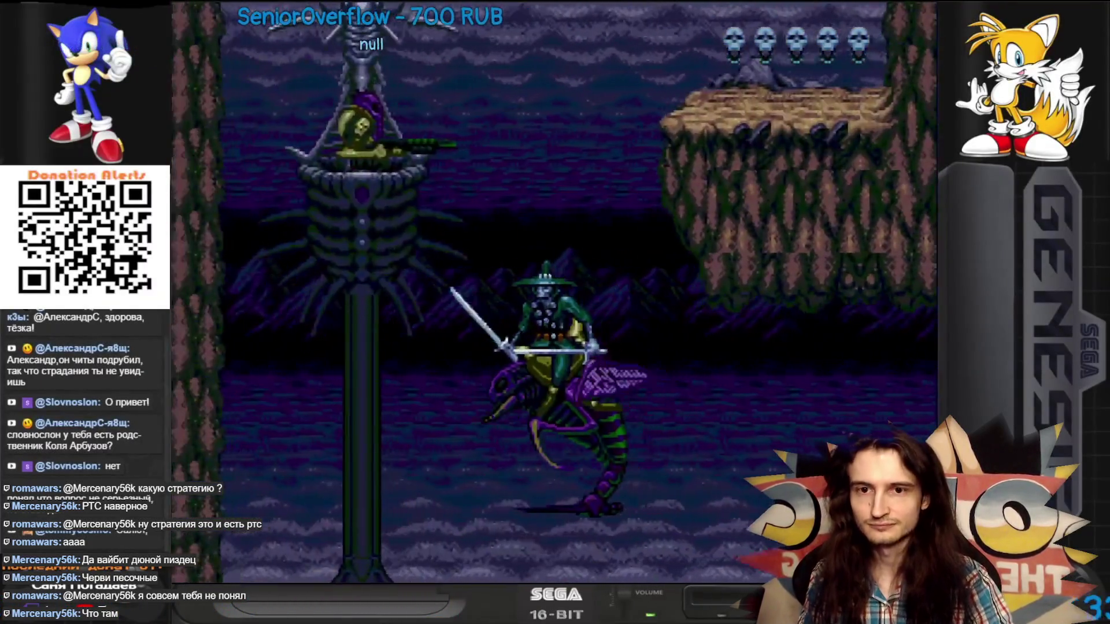
pyautogui.press('space')
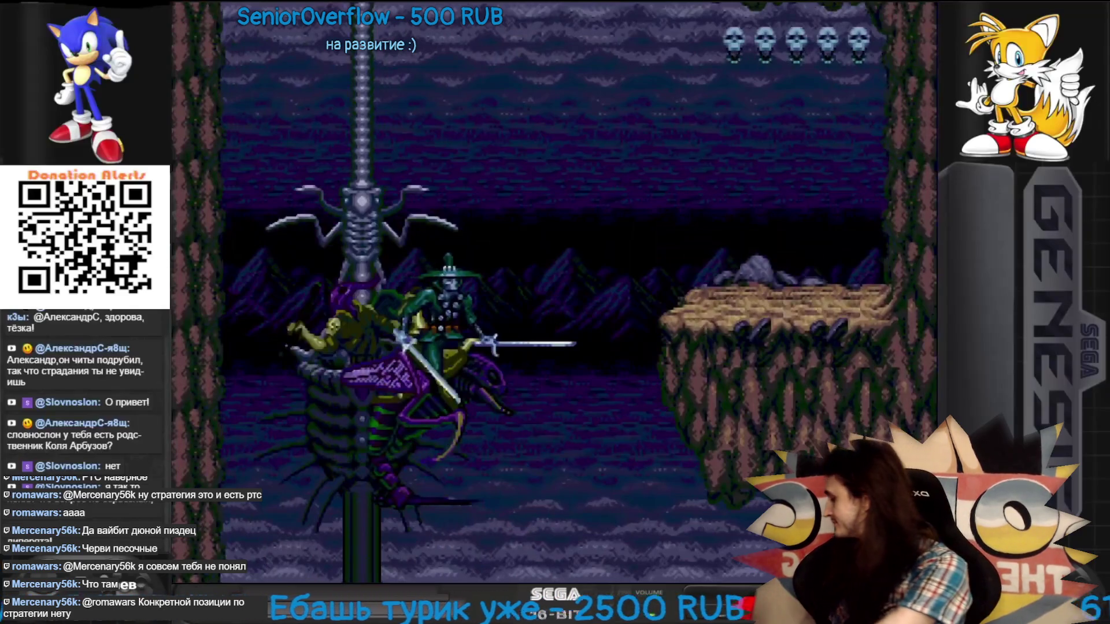
pyautogui.click(1100, 17)
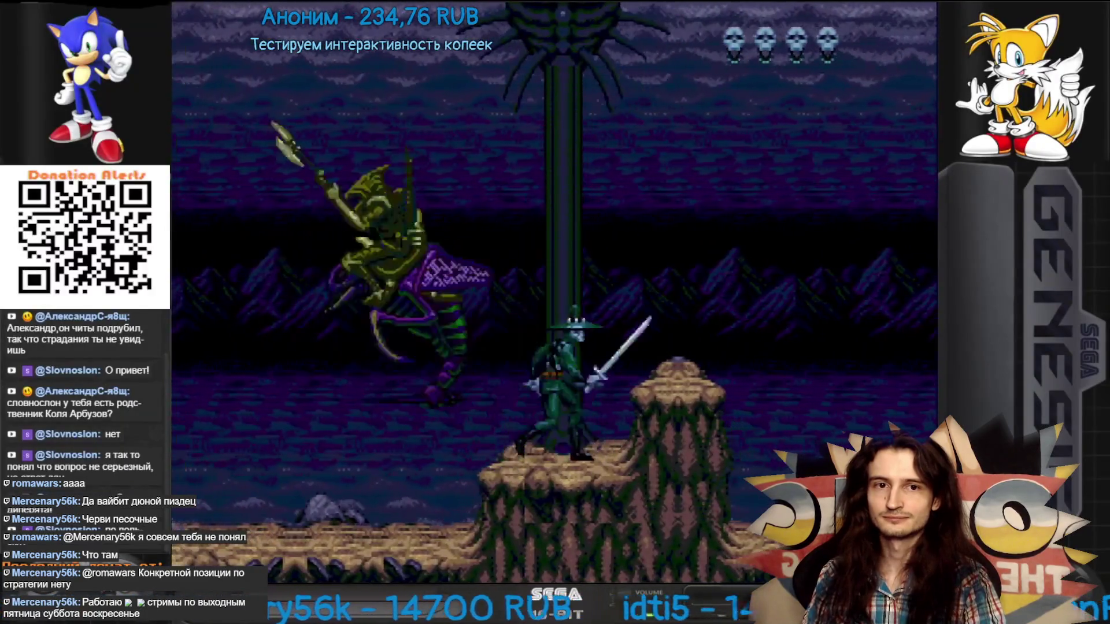
pyautogui.press('space')
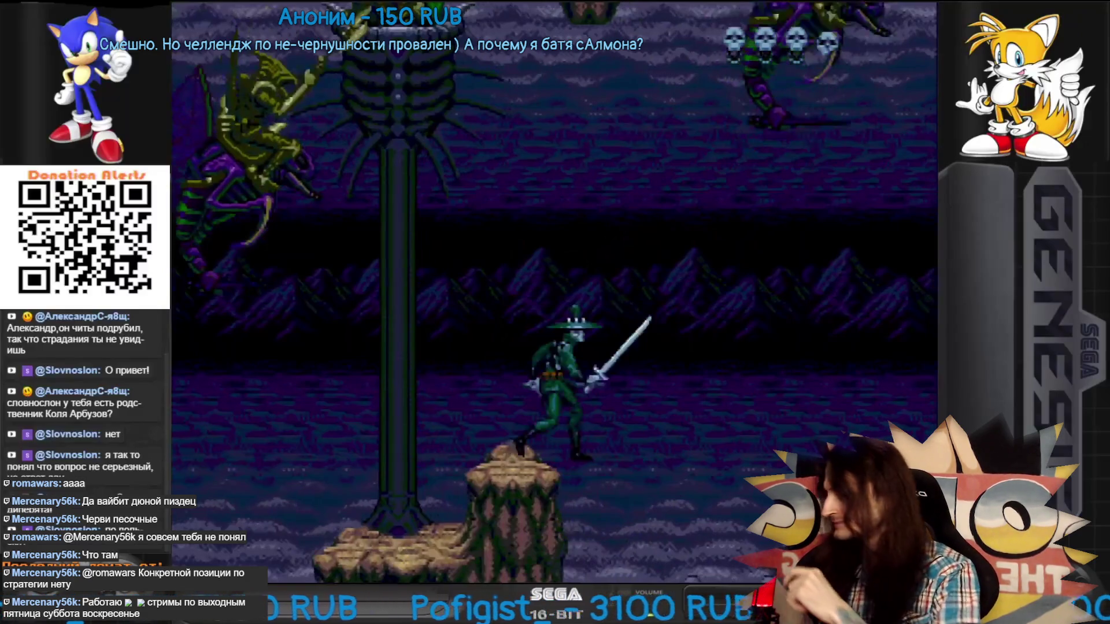
pyautogui.press('space')
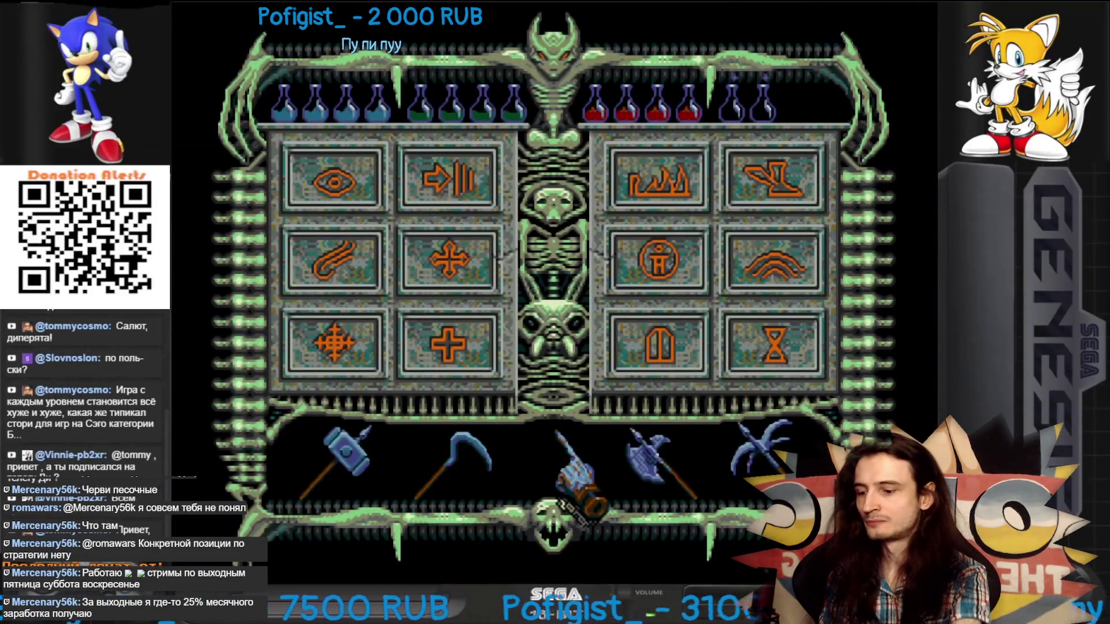
pyautogui.press('space')
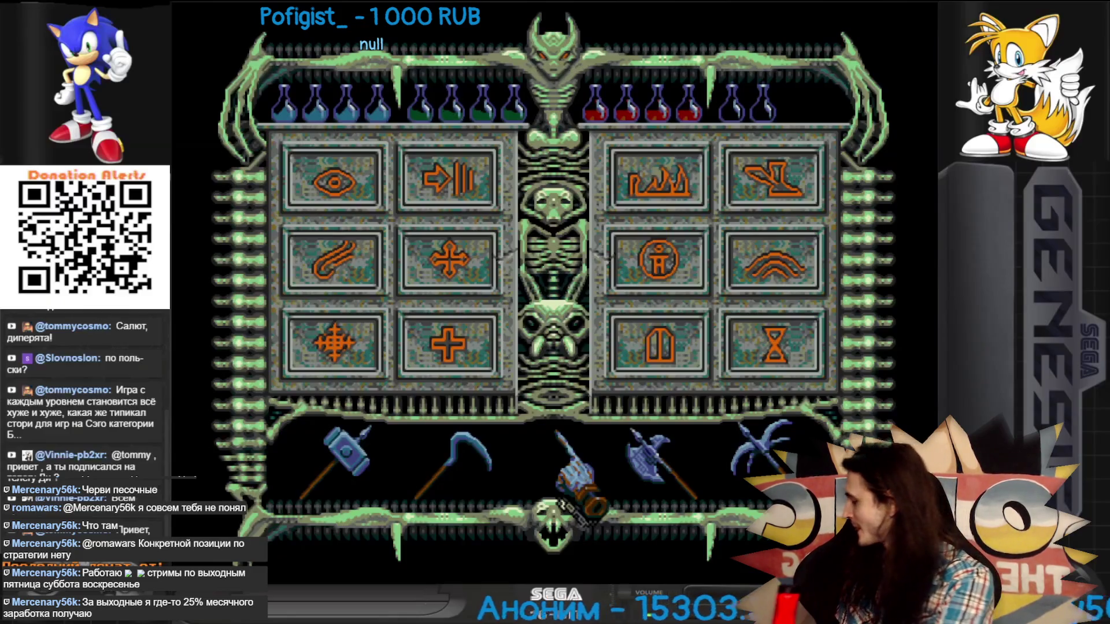
pyautogui.moveTo(1099, 16)
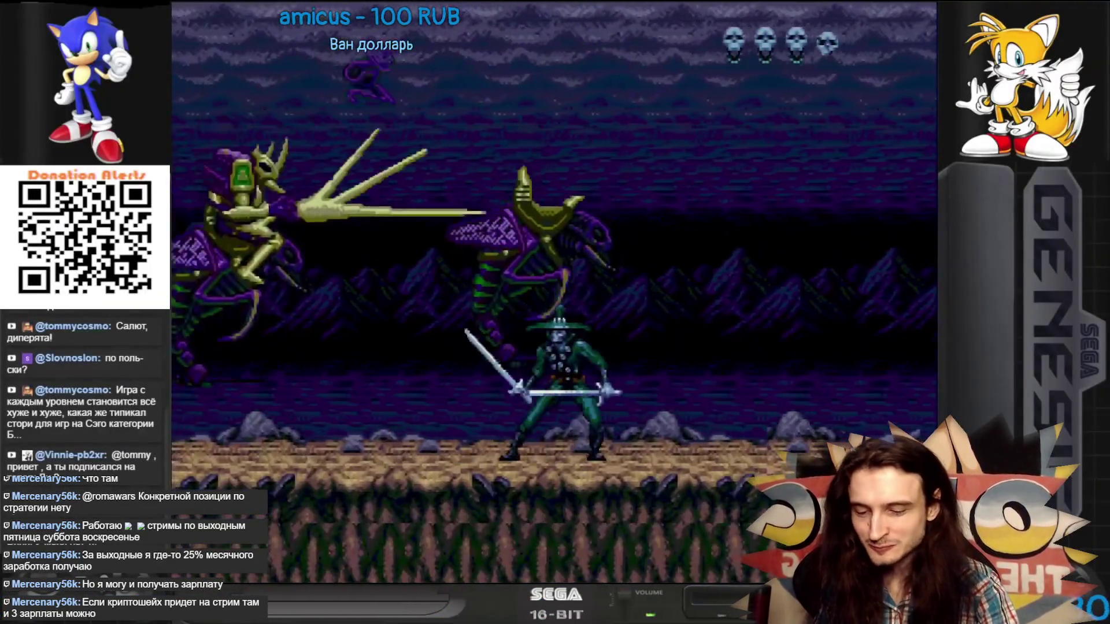
pyautogui.press('space')
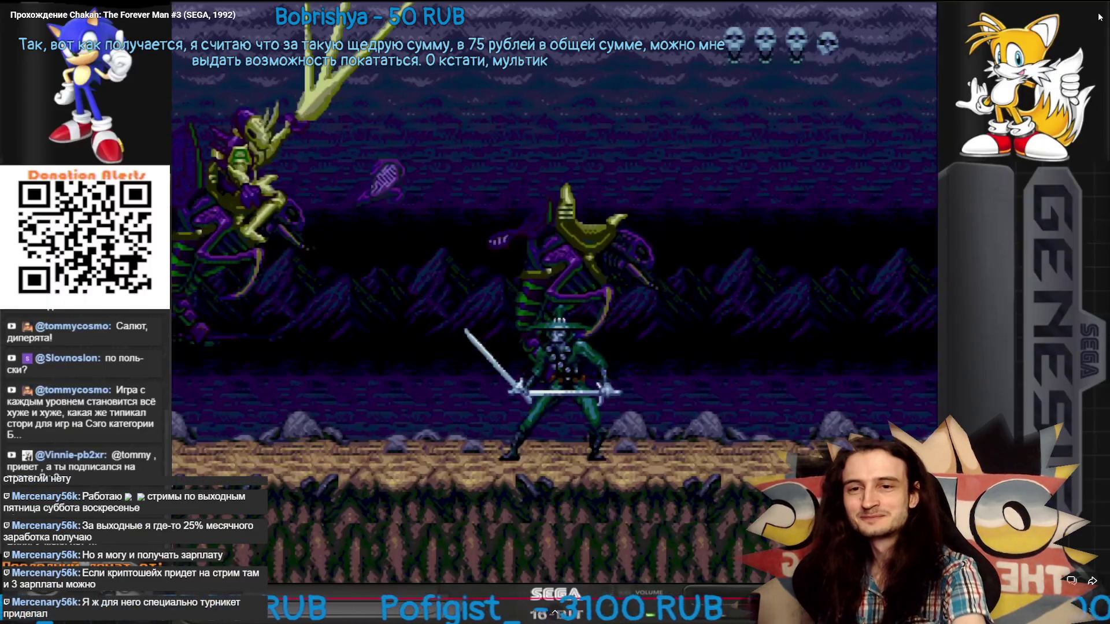
pyautogui.press('space')
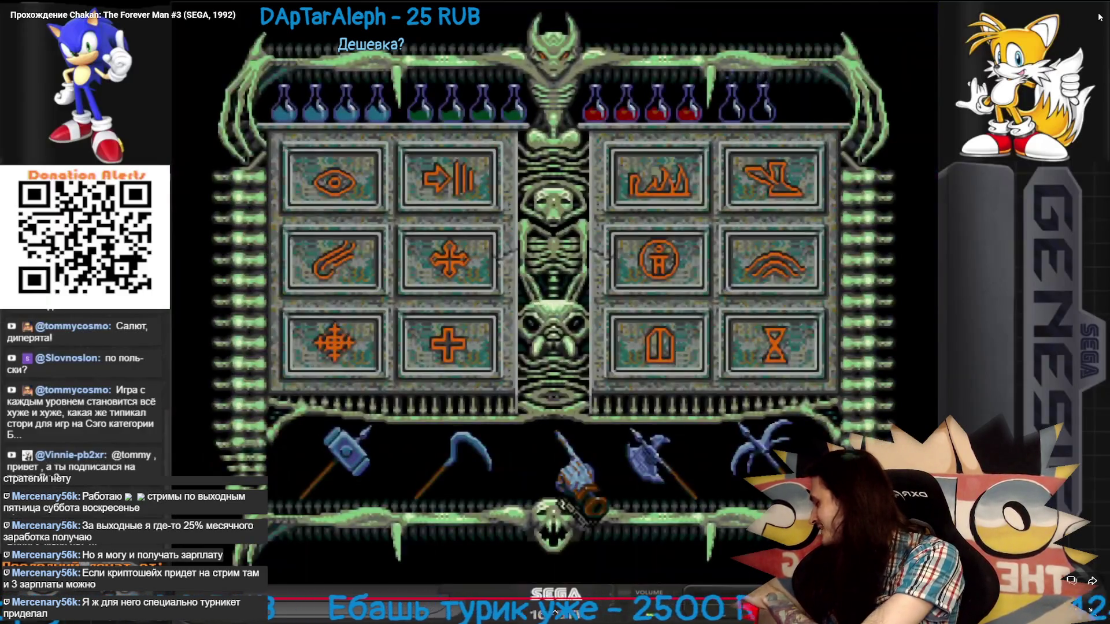
pyautogui.press('space')
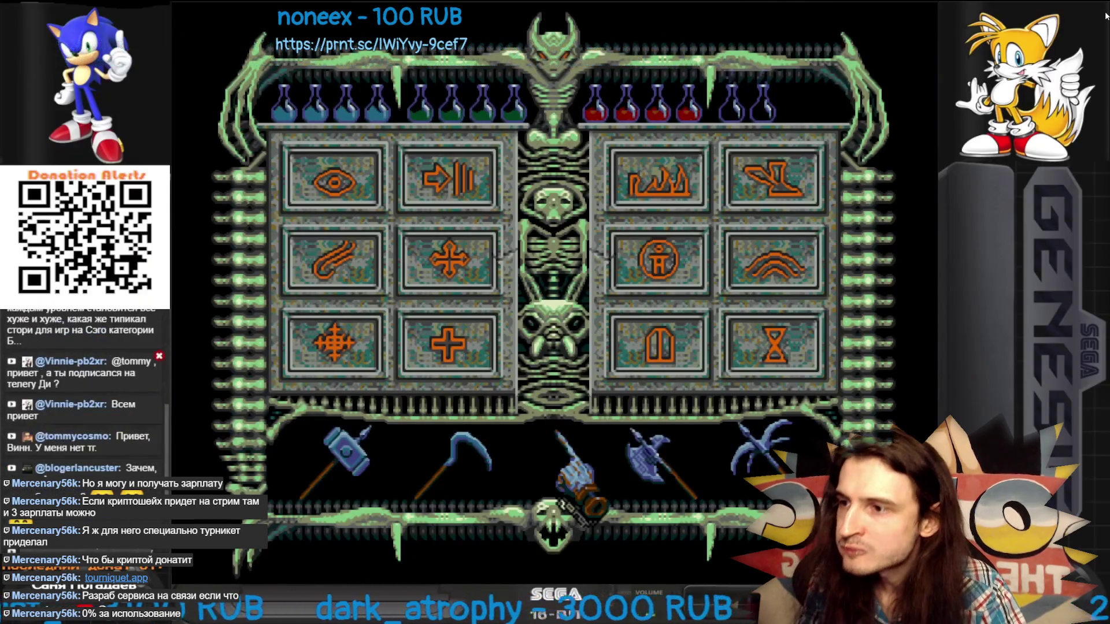
pyautogui.moveTo(1105, 16)
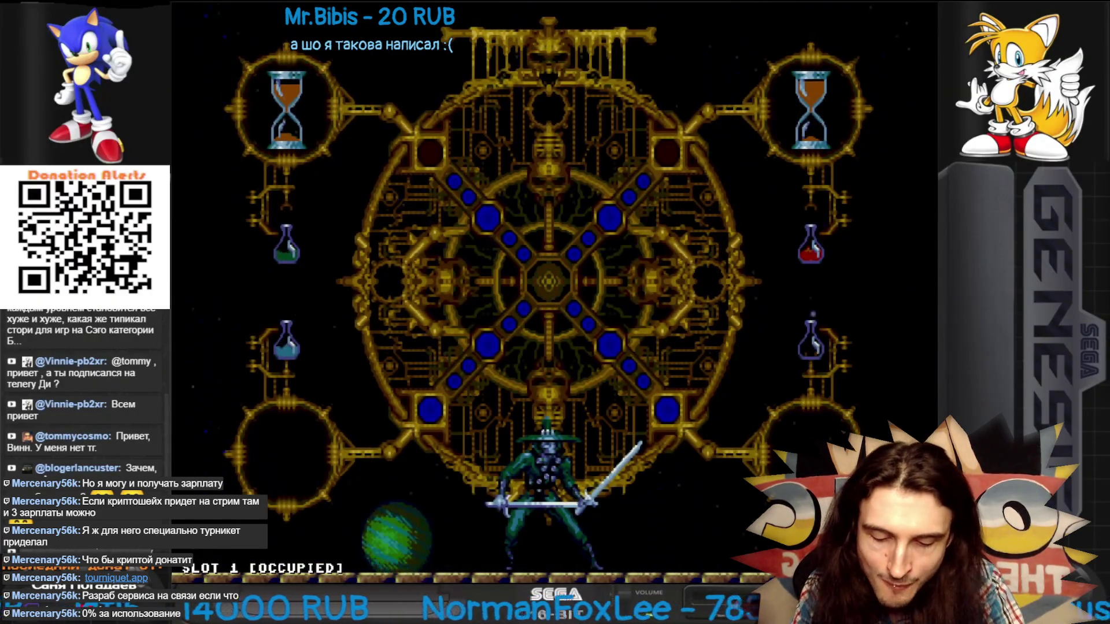
# Save the game state with F5, switch to slot 0, and load it with F8
pyautogui.press('F5')
pyautogui.press('0')
pyautogui.press('F8')
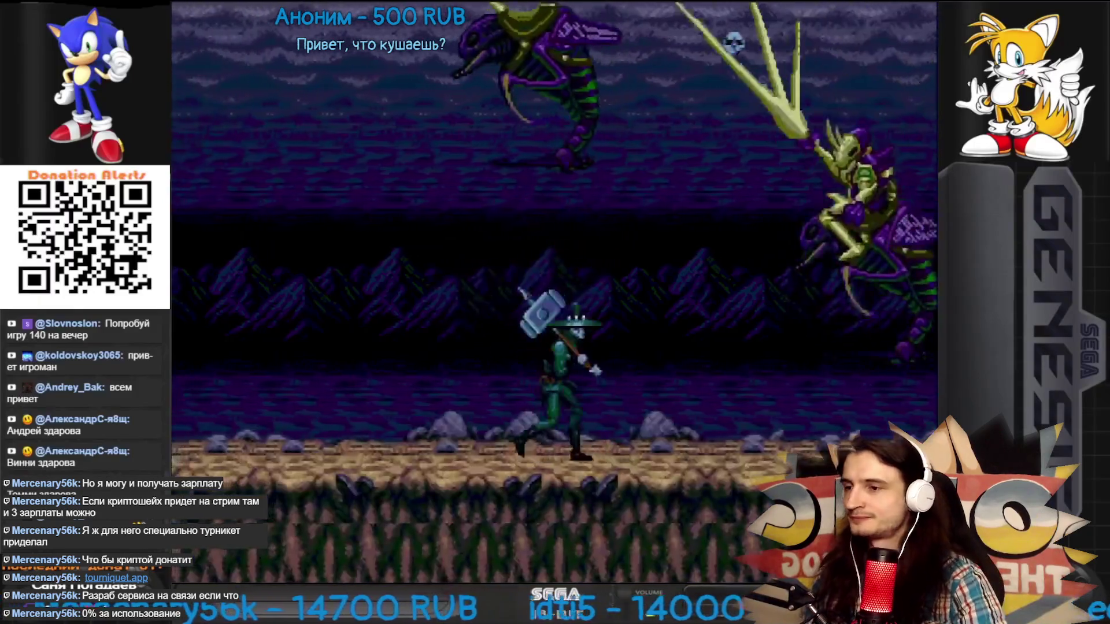
# Exit fullscreen, pause the video, visit the Tourniquet home page, then go back
pyautogui.press('Escape')
pyautogui.click(665, 210)
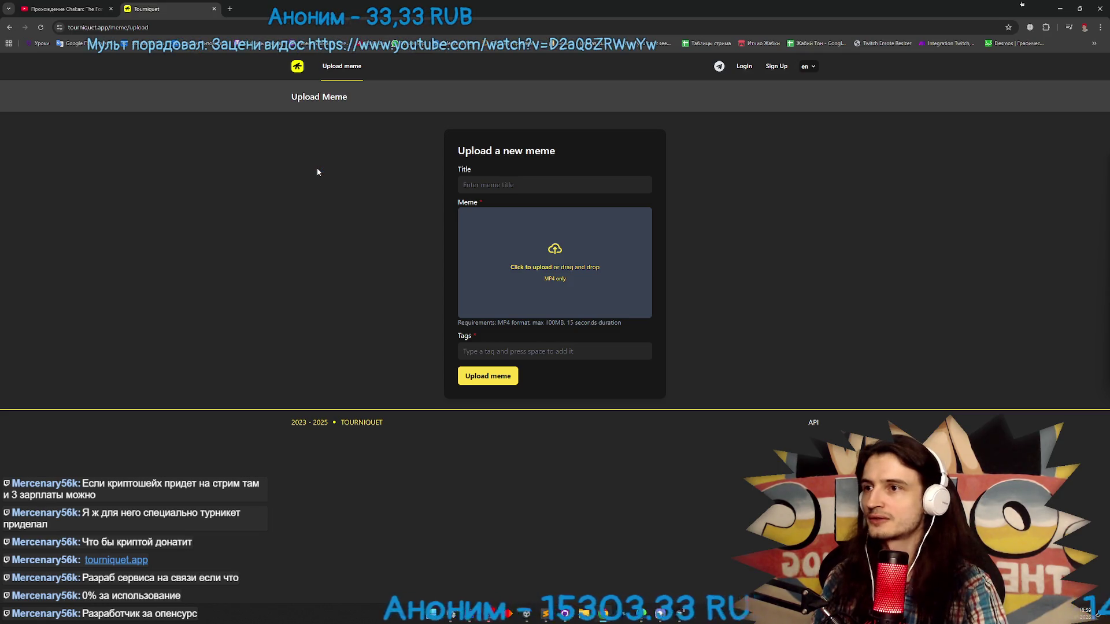
pyautogui.click(297, 67)
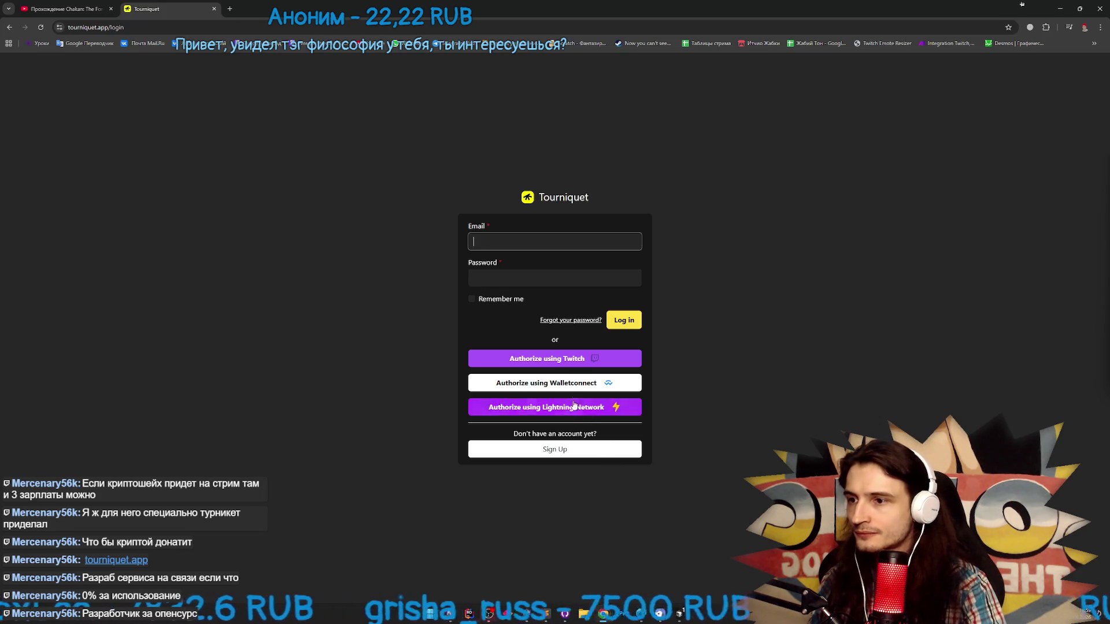
pyautogui.click(9, 27)
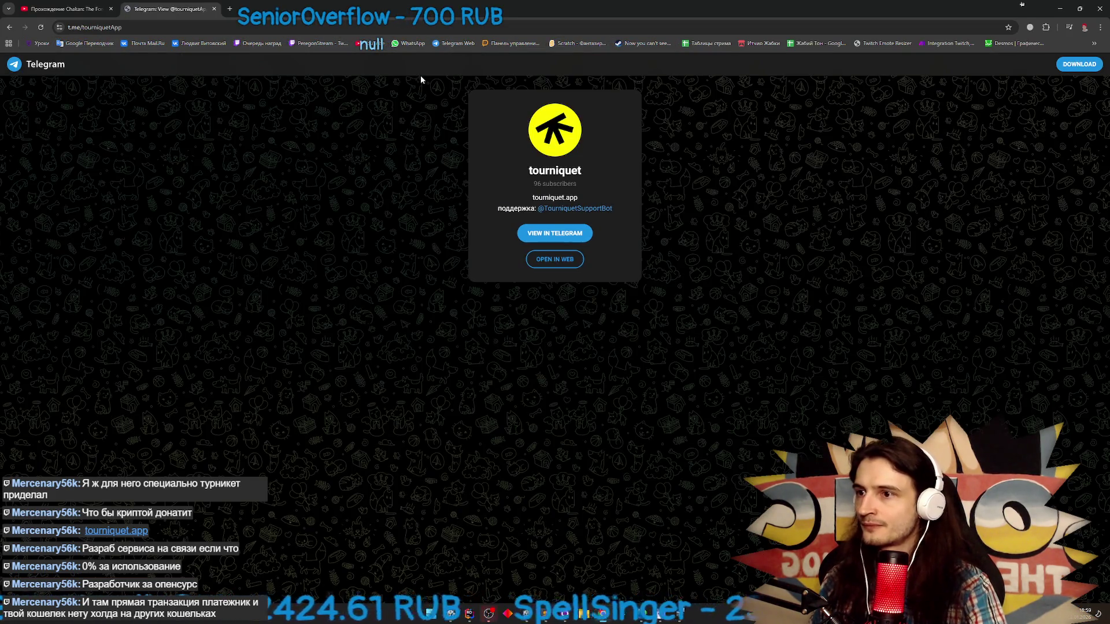
# Open the tourniquet channel in Telegram Web, then go back twice toward the Tourniquet site
pyautogui.click(540, 265)
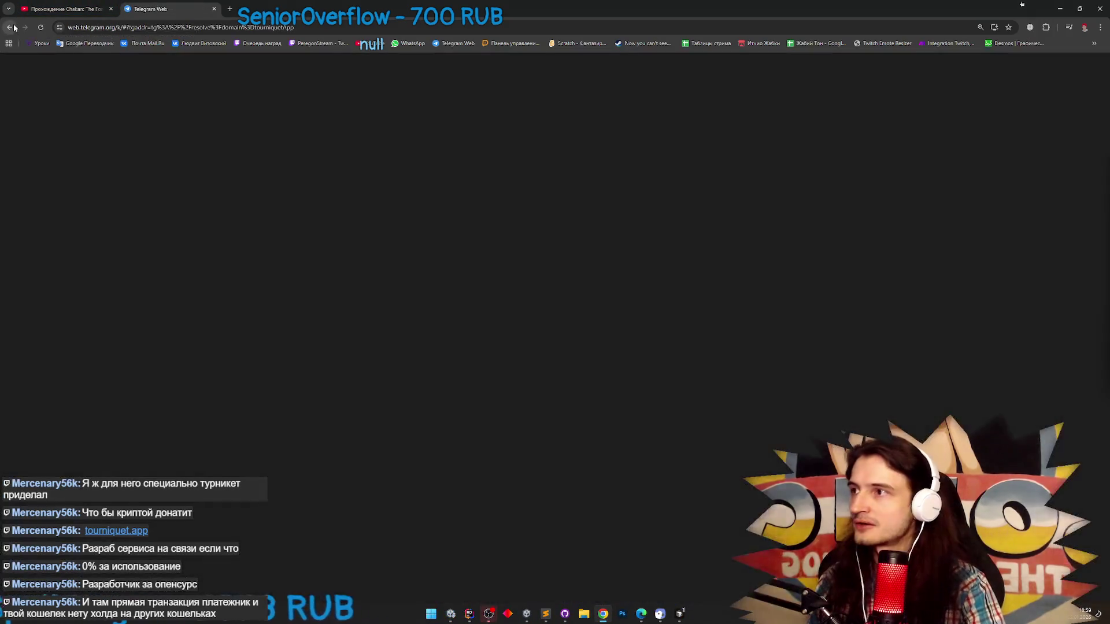
pyautogui.click(10, 27)
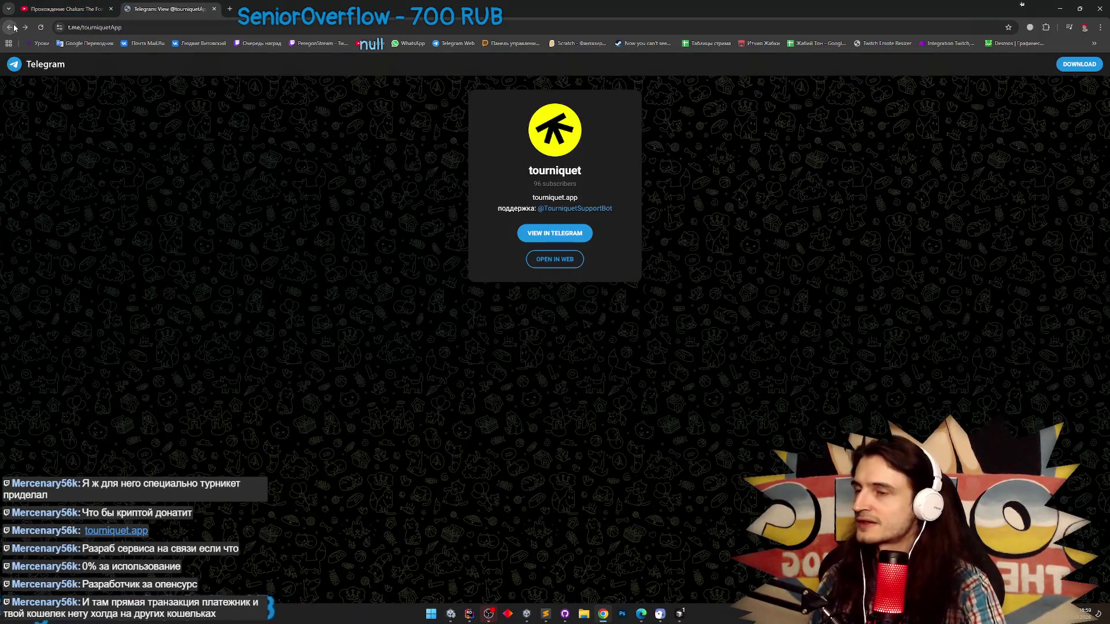
pyautogui.click(10, 27)
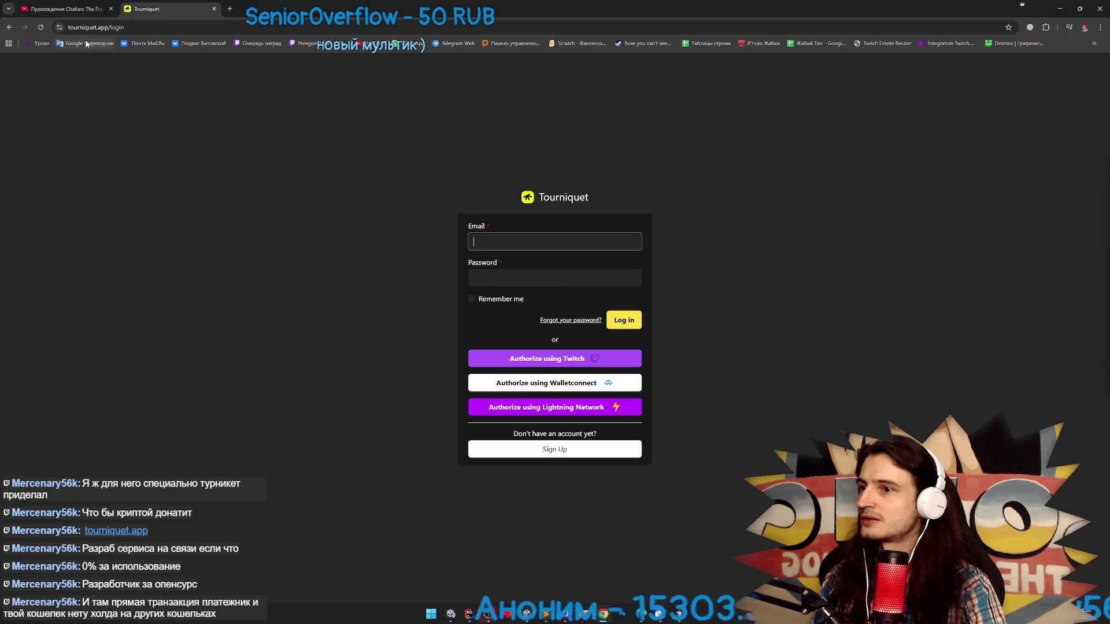
# Return to the Tourniquet landing page and open its Telegram channel from the header icon
pyautogui.click(9, 28)
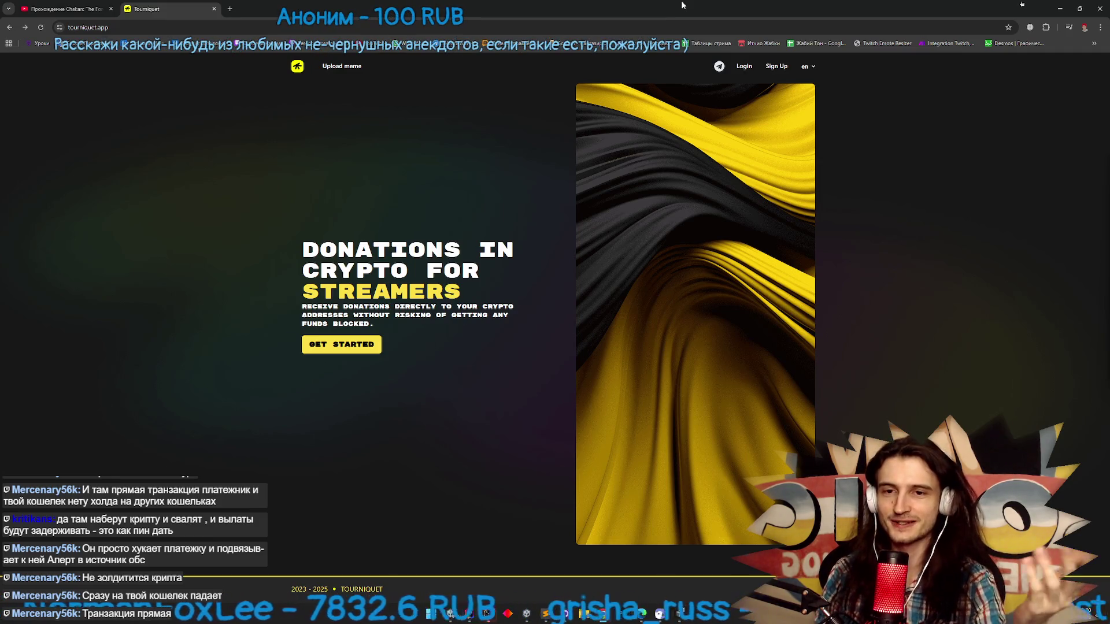
pyautogui.click(719, 66)
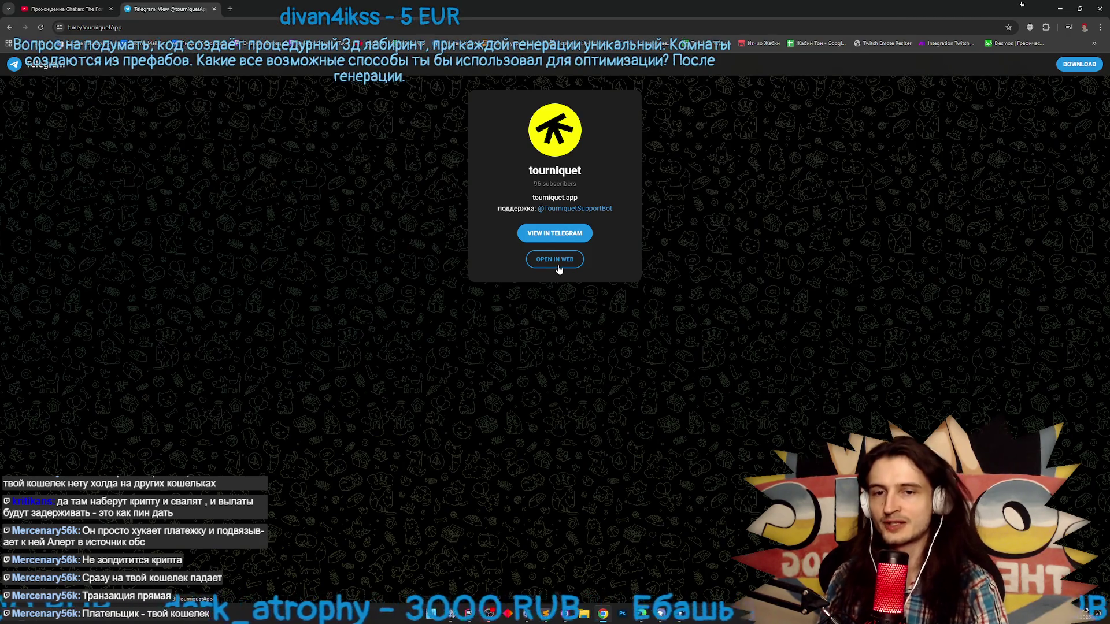
# Reopen the tourniquet Telegram channel from tourniquet.app in Telegram Web, then return to the Chakan tab
pyautogui.click(9, 27)
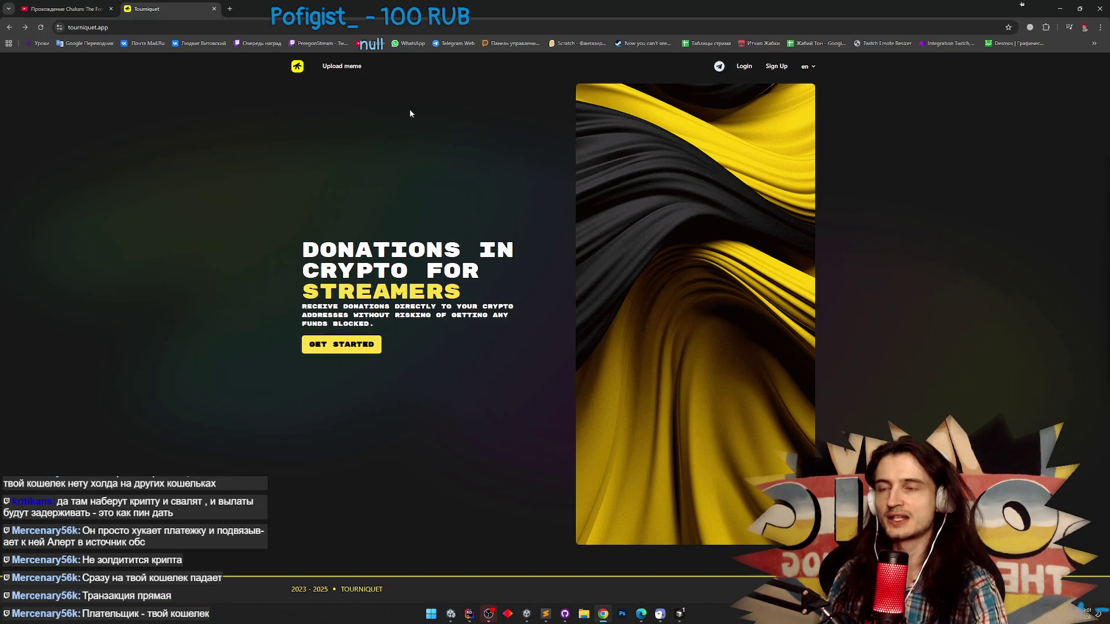
pyautogui.click(718, 66)
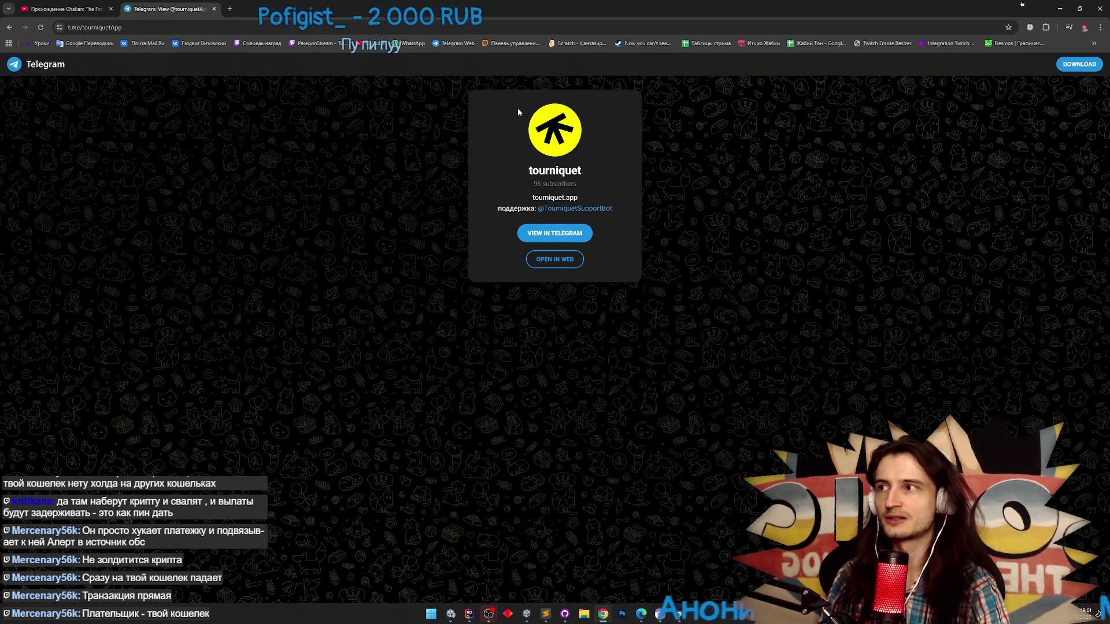
pyautogui.click(538, 261)
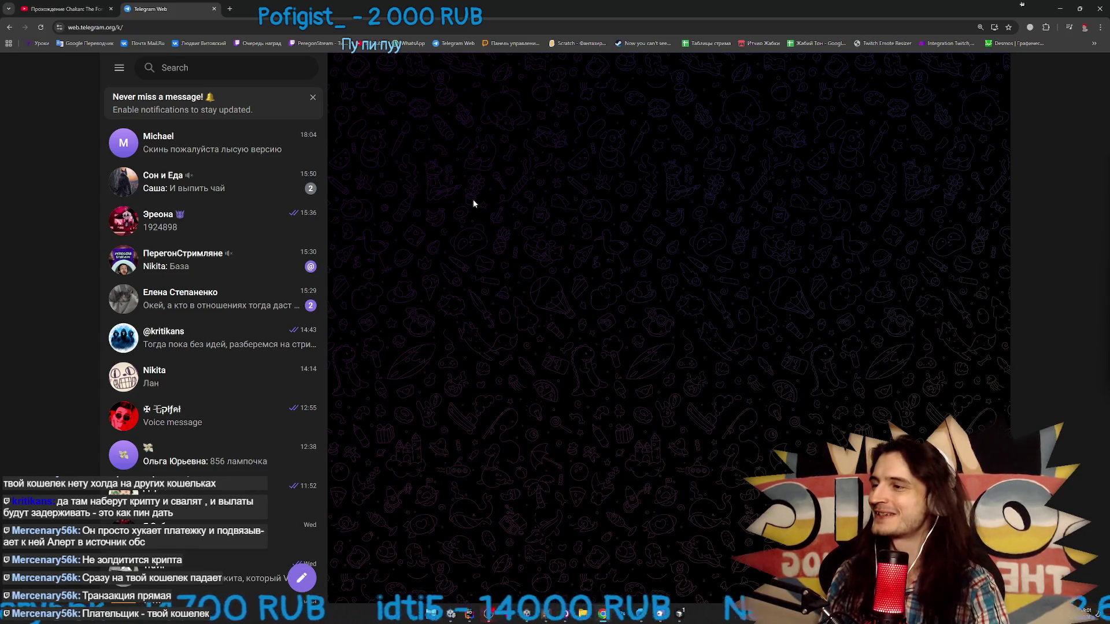
pyautogui.click(100, 4)
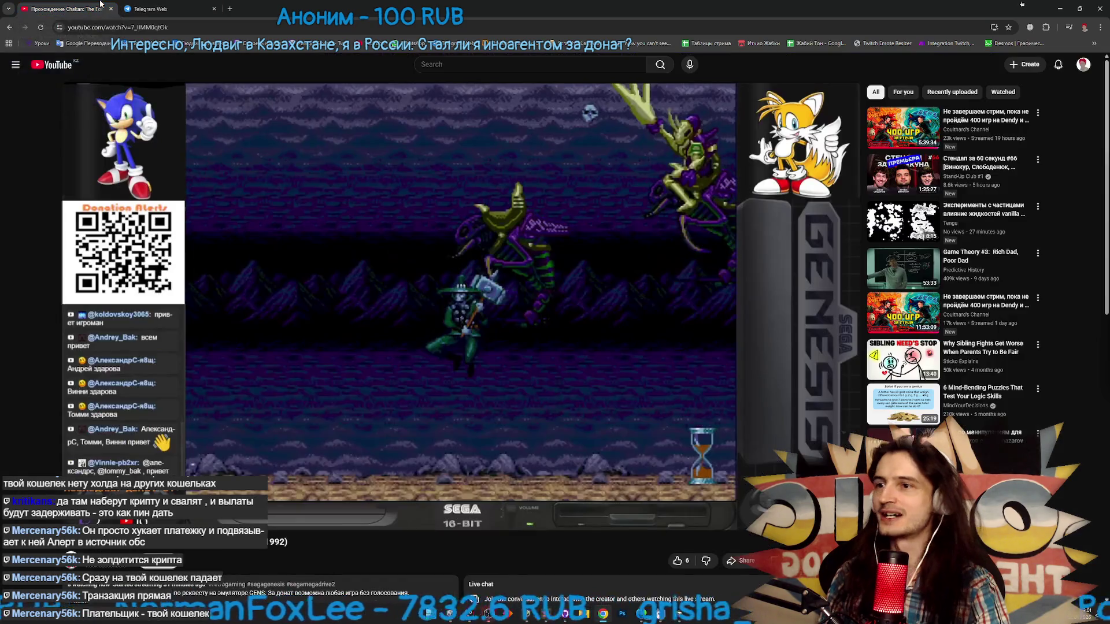
# Glance at the Telegram Web tab, then return to the Chakan YouTube video
pyautogui.click(186, 7)
pyautogui.click(99, 4)
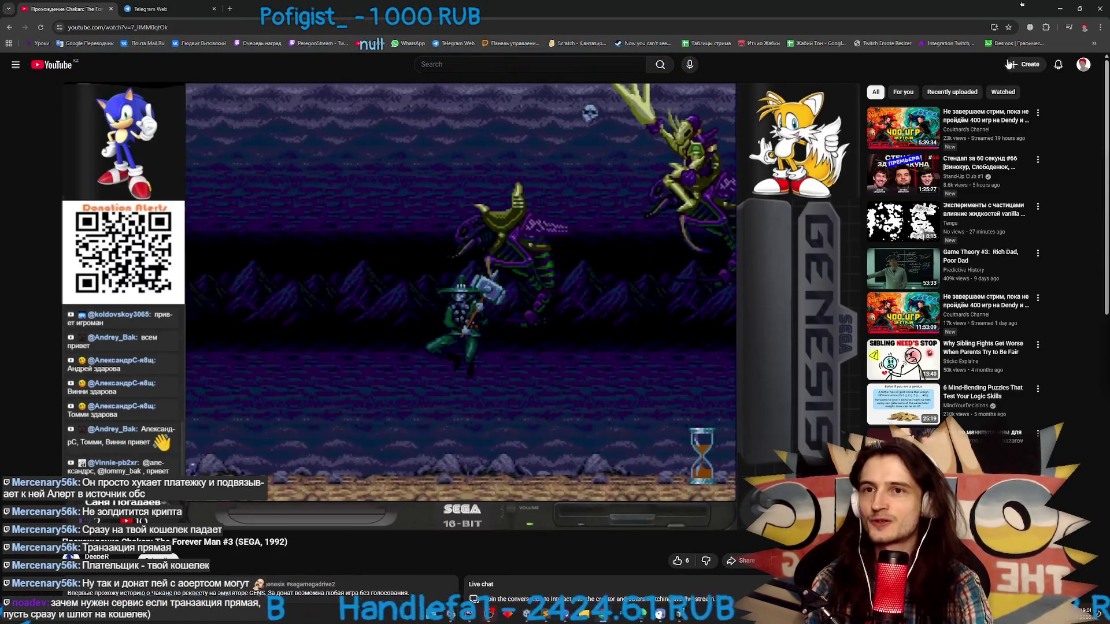
pyautogui.click(1099, 27)
# Reopen the Tourniquet login page from today's Chrome browsing history
pyautogui.moveTo(965, 132)
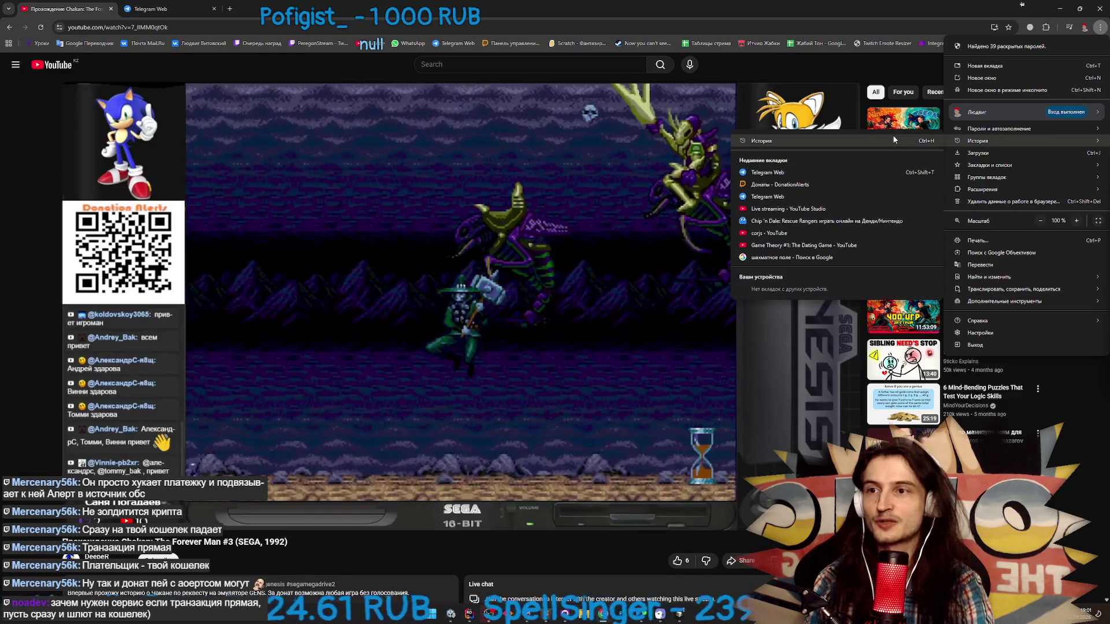
pyautogui.click(892, 136)
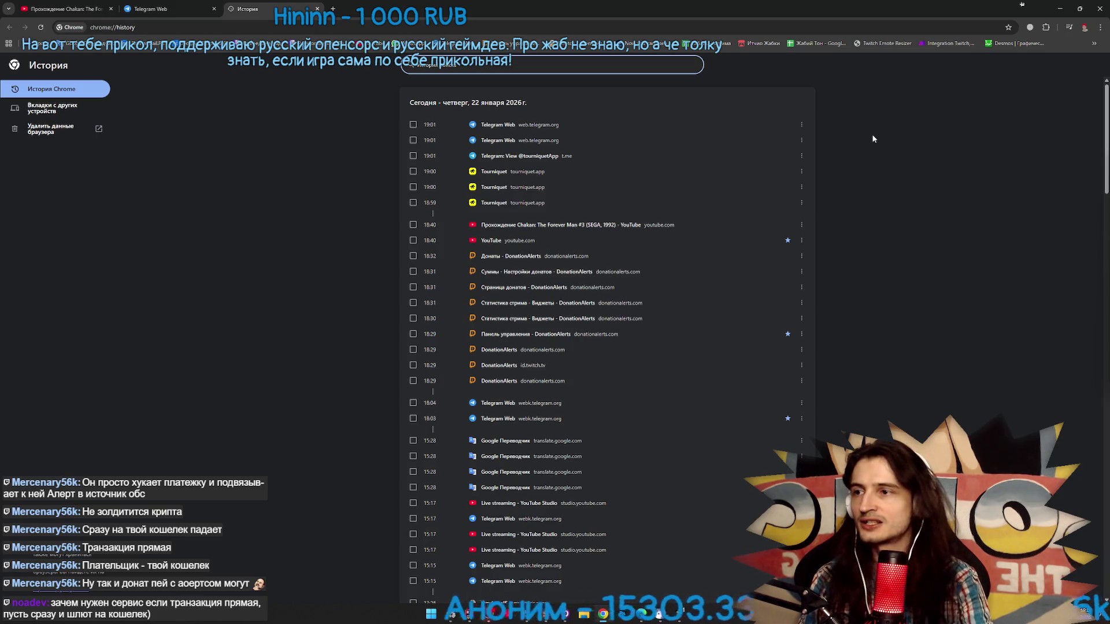
pyautogui.click(523, 171)
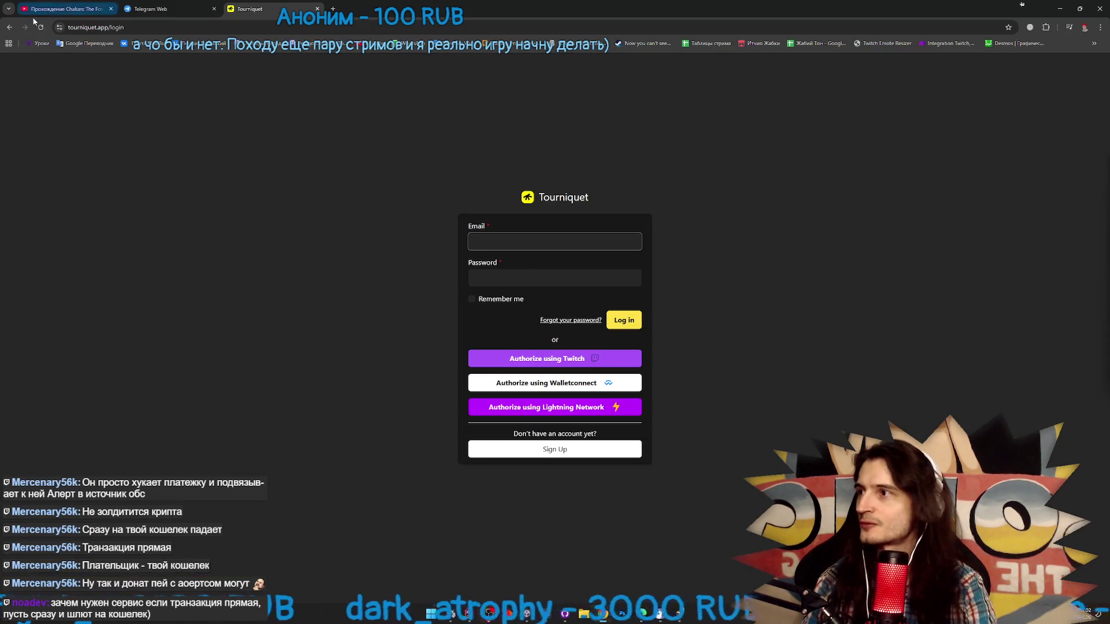
# Go back to the Tourniquet landing page and close the Tourniquet tab
pyautogui.click(10, 27)
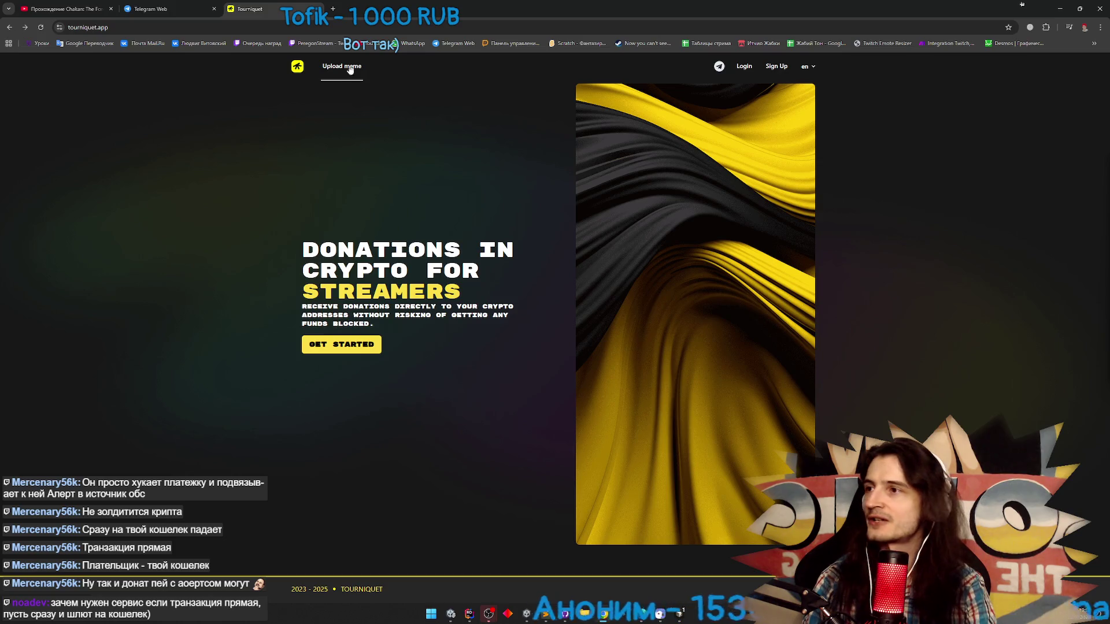
pyautogui.click(321, 8)
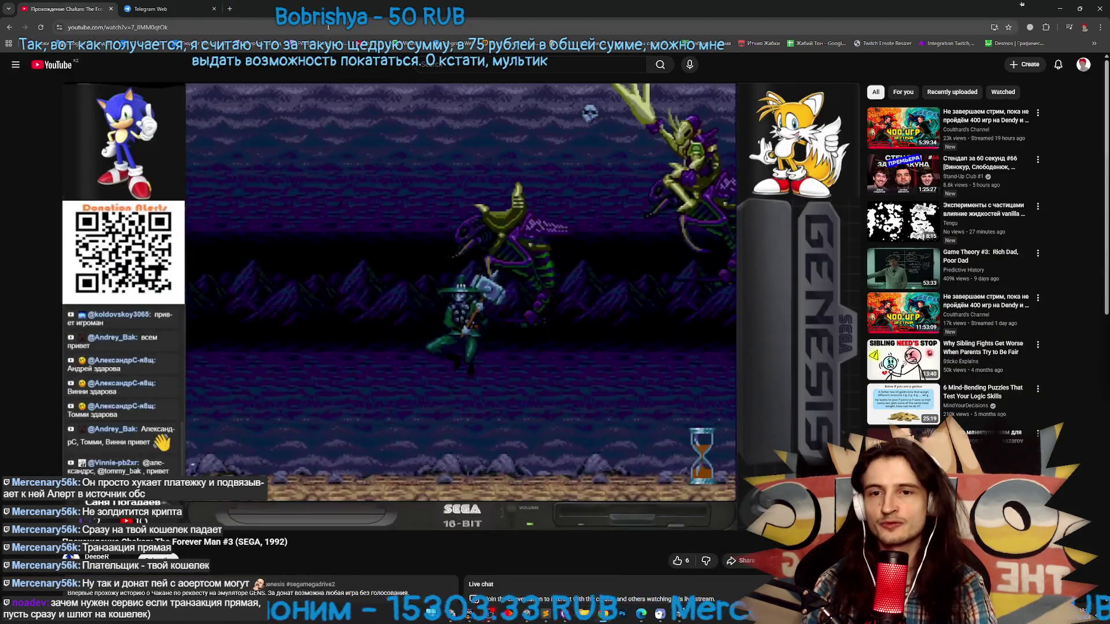
# Switch to the Telegram Web tab, then Alt+Tab away from Chrome to Unity
pyautogui.click(190, 13)
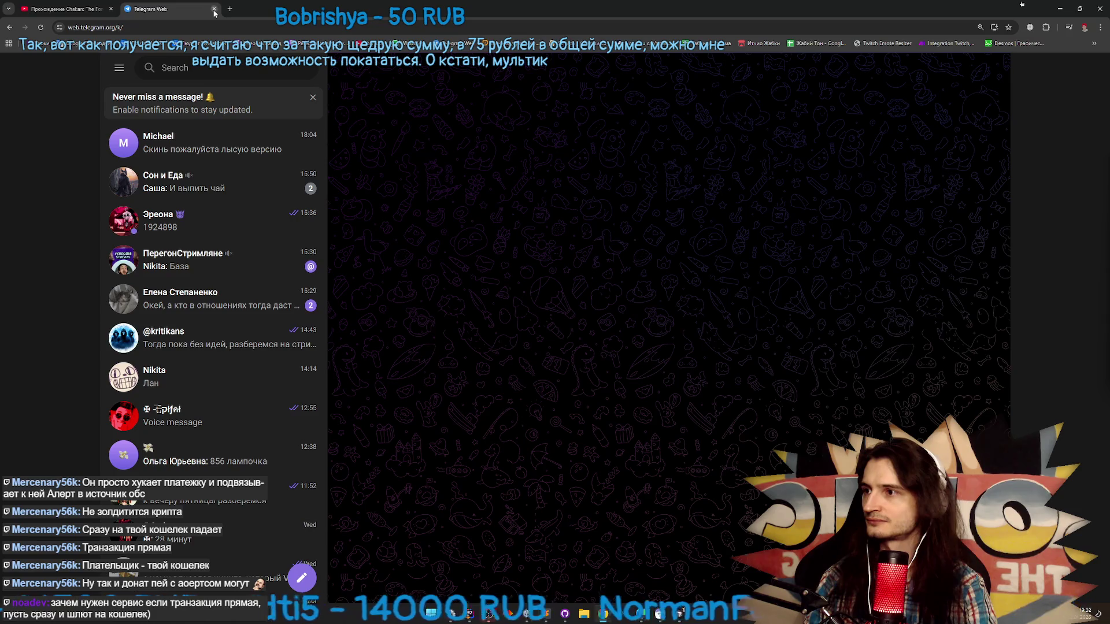
pyautogui.hotkey('alt', 'Tab')
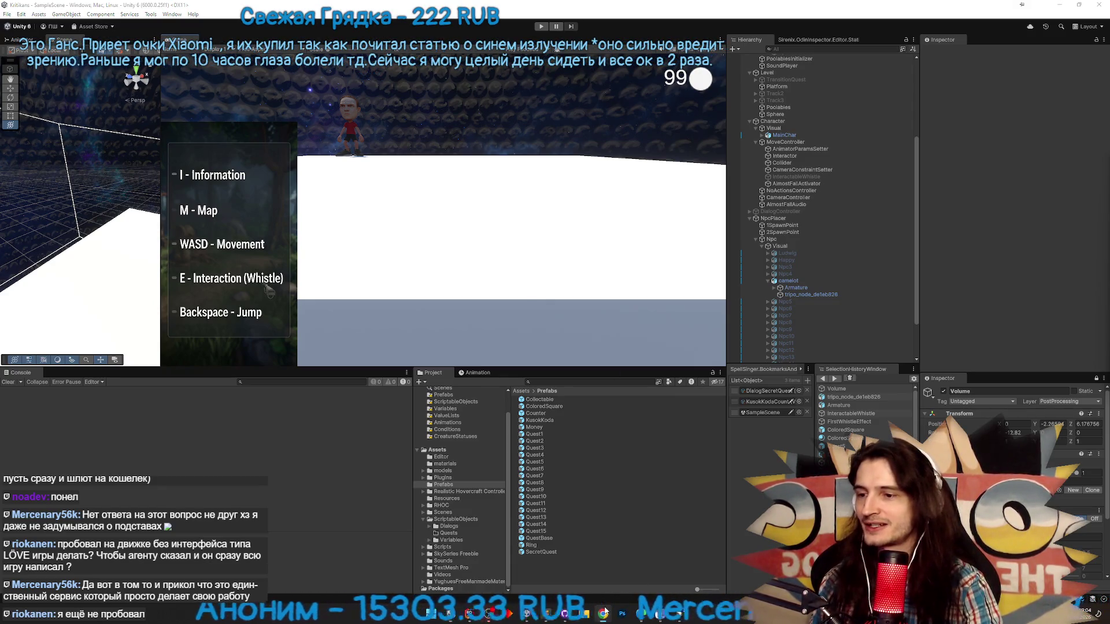
pyautogui.click(546, 613)
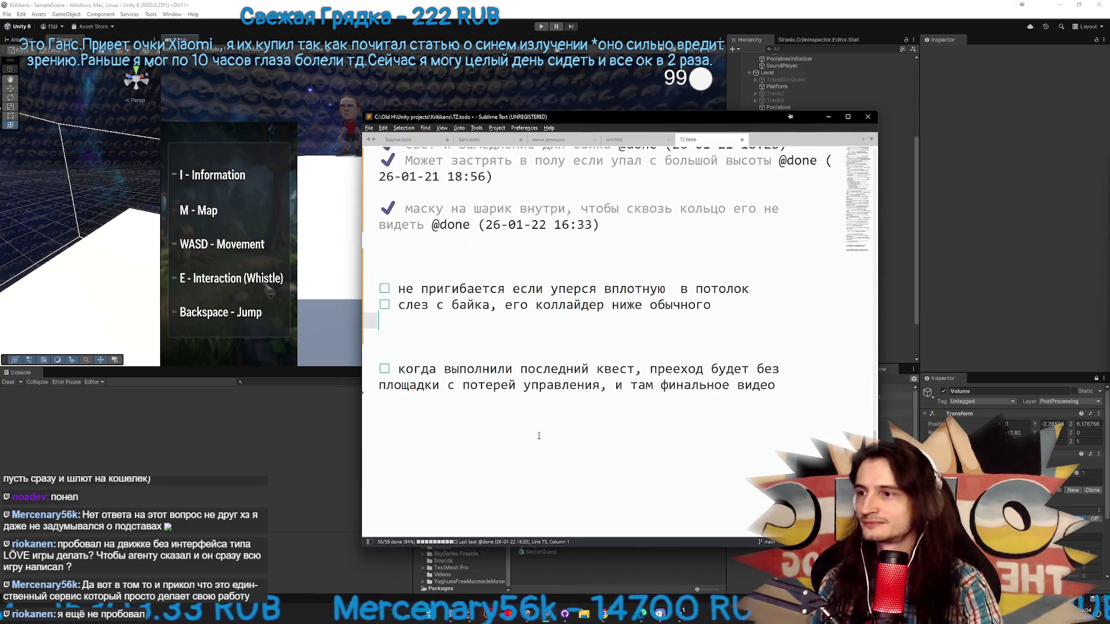
# Select and deselect the open tasks in TZ.todo, then minimize Sublime Text
pyautogui.moveTo(561, 323); pyautogui.dragTo(563, 276)
pyautogui.click(564, 277)
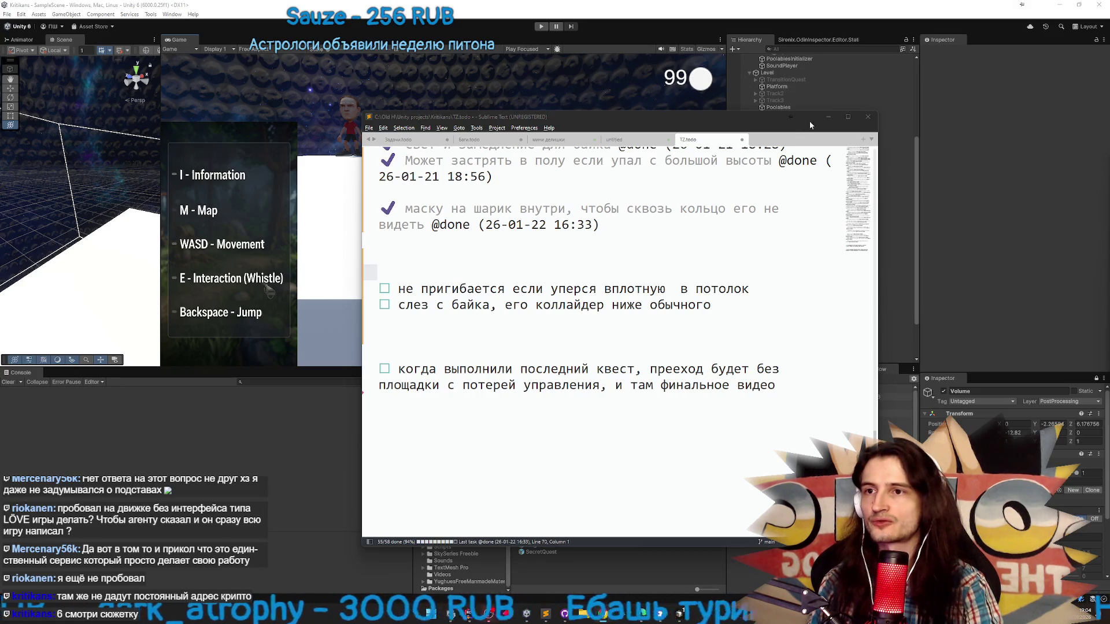
pyautogui.click(828, 116)
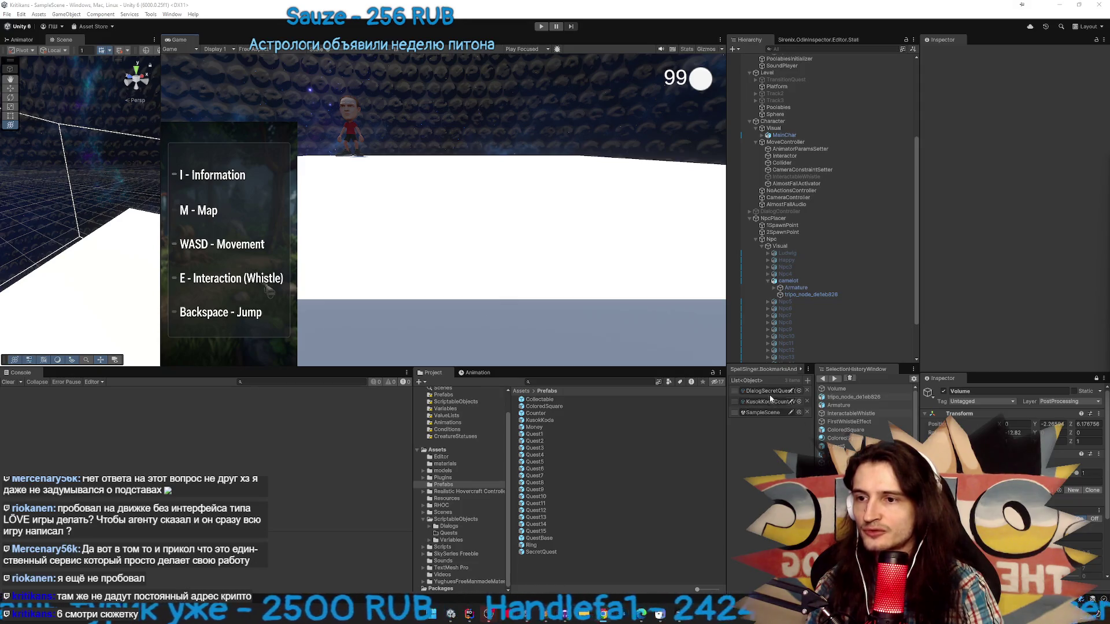
# Search the Project assets for 'quest6' and open DialogQuest6 in the Dialog Graph Editor
pyautogui.click(641, 381)
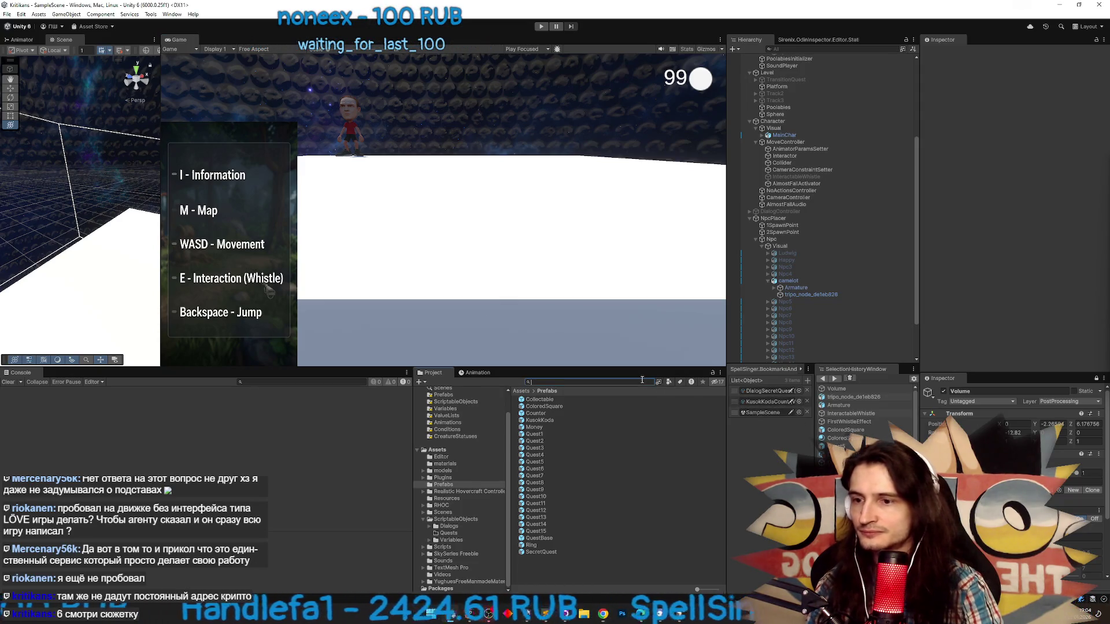
pyautogui.write('qua')
pyautogui.press('BackSpace')
pyautogui.write('est6')
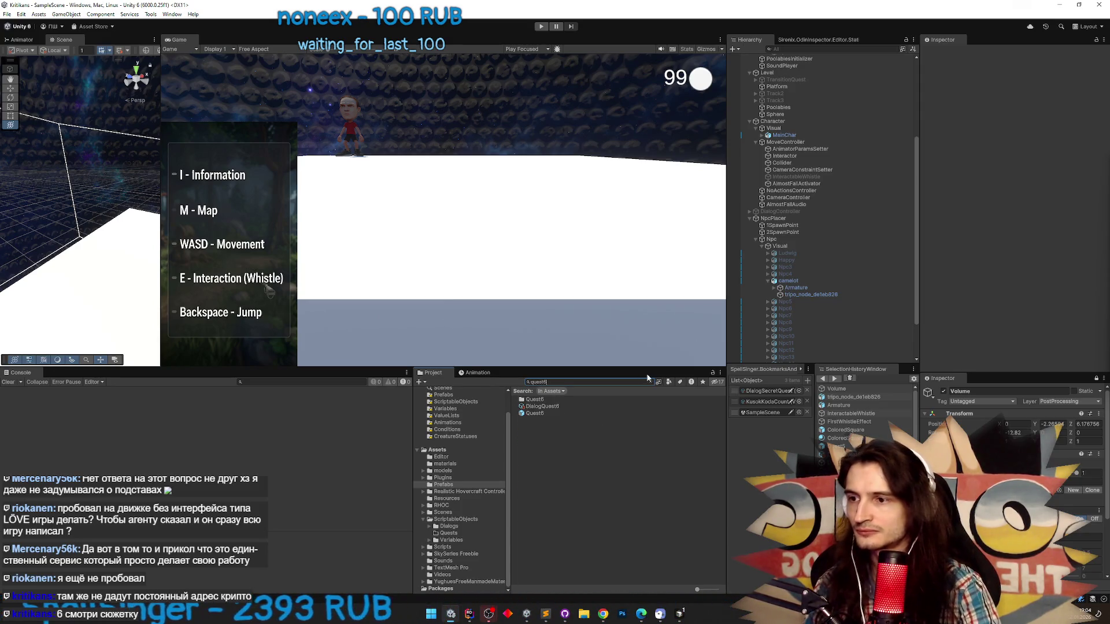
pyautogui.doubleClick(545, 408)
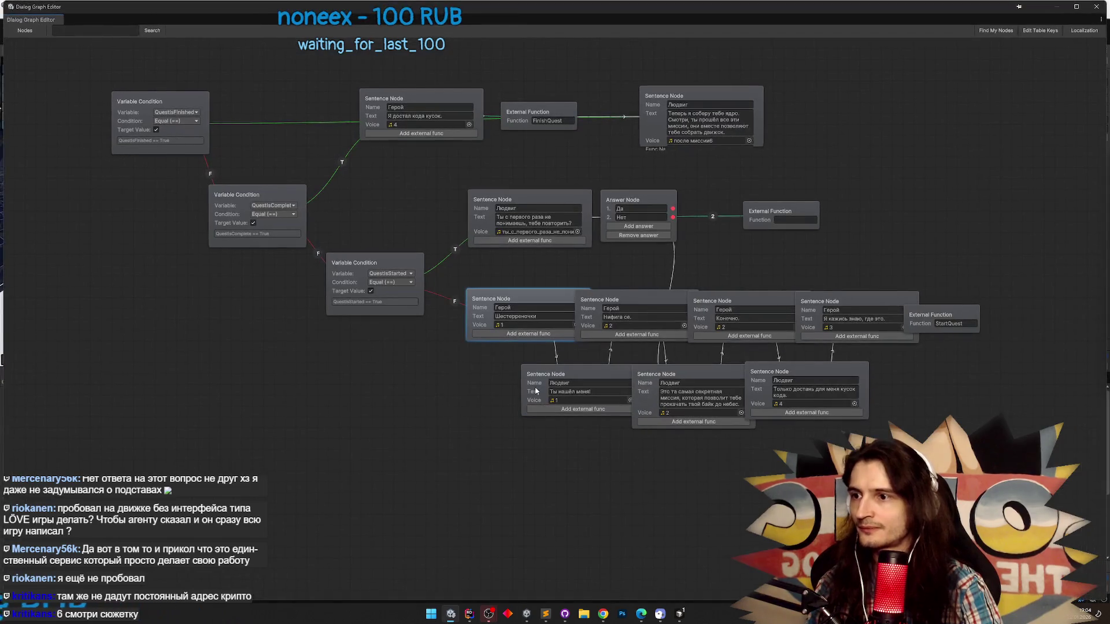
# Spread out the sentence nodes, from 'Ты нашёл меня!' to 'Шестеренночки', into a new layout
pyautogui.moveTo(558, 371); pyautogui.dragTo(507, 410)
pyautogui.moveTo(664, 375); pyautogui.dragTo(638, 415)
pyautogui.moveTo(775, 372); pyautogui.dragTo(810, 405)
pyautogui.moveTo(832, 302); pyautogui.dragTo(878, 240)
pyautogui.moveTo(717, 301); pyautogui.dragTo(748, 261)
pyautogui.moveTo(607, 300); pyautogui.dragTo(632, 276)
pyautogui.moveTo(550, 301); pyautogui.dragTo(540, 296)
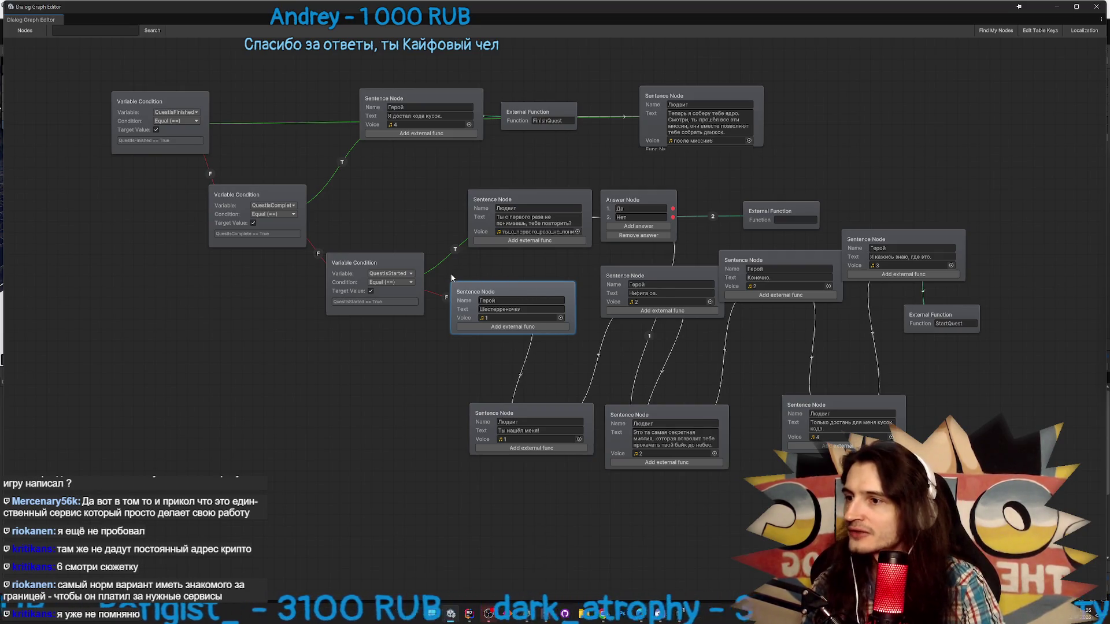
pyautogui.moveTo(490, 289); pyautogui.dragTo(488, 292)
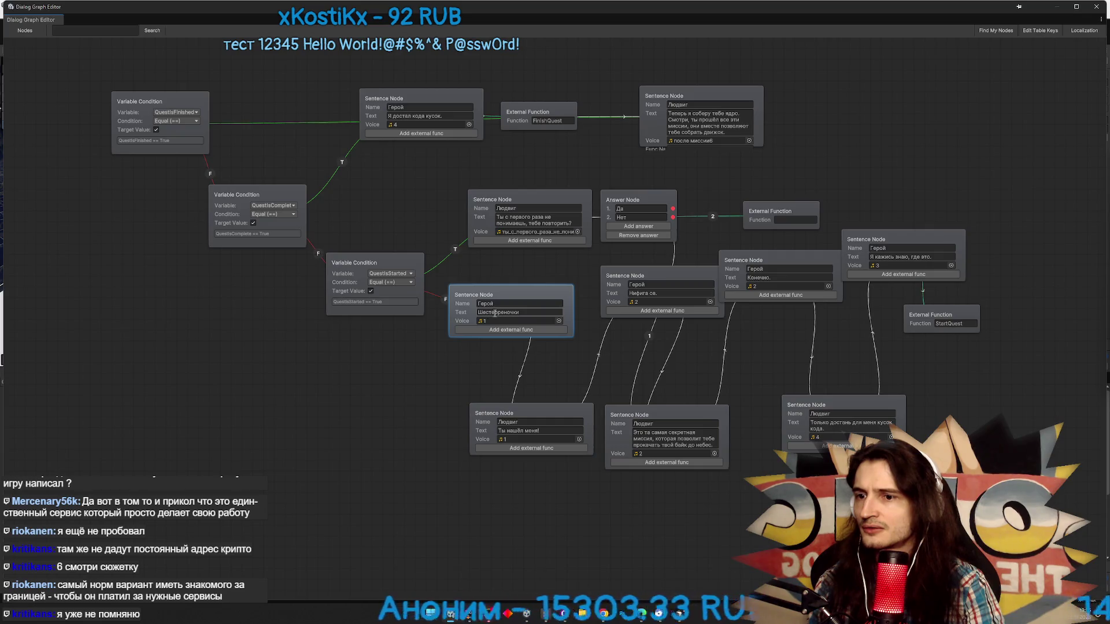
# Close the Dialog Graph Editor window to return to the running game view
pyautogui.click(1097, 7)
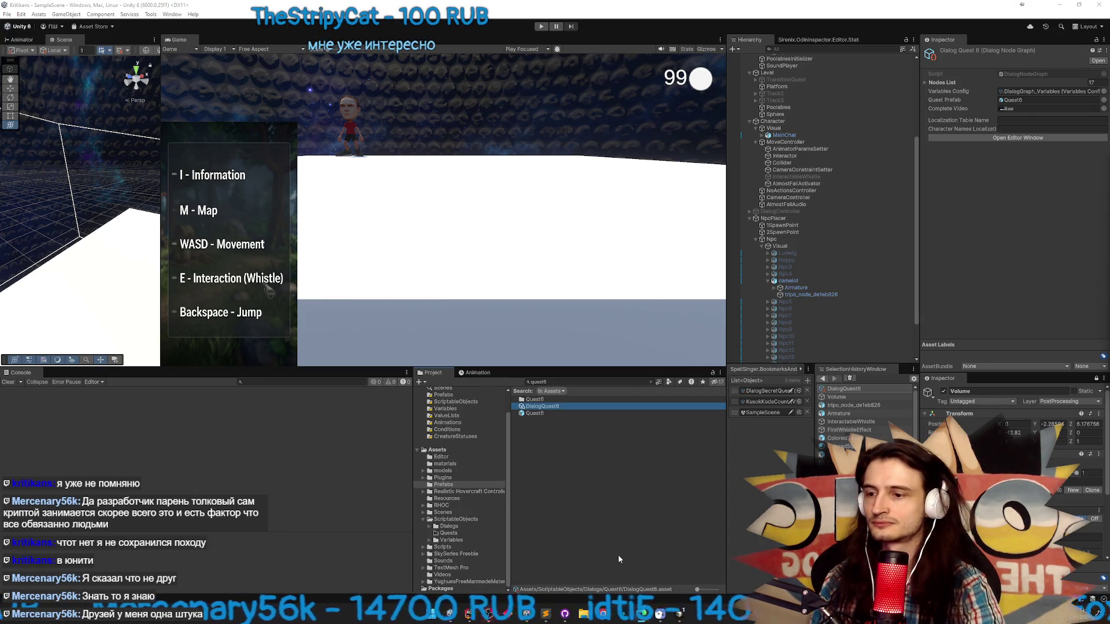
pyautogui.click(564, 614)
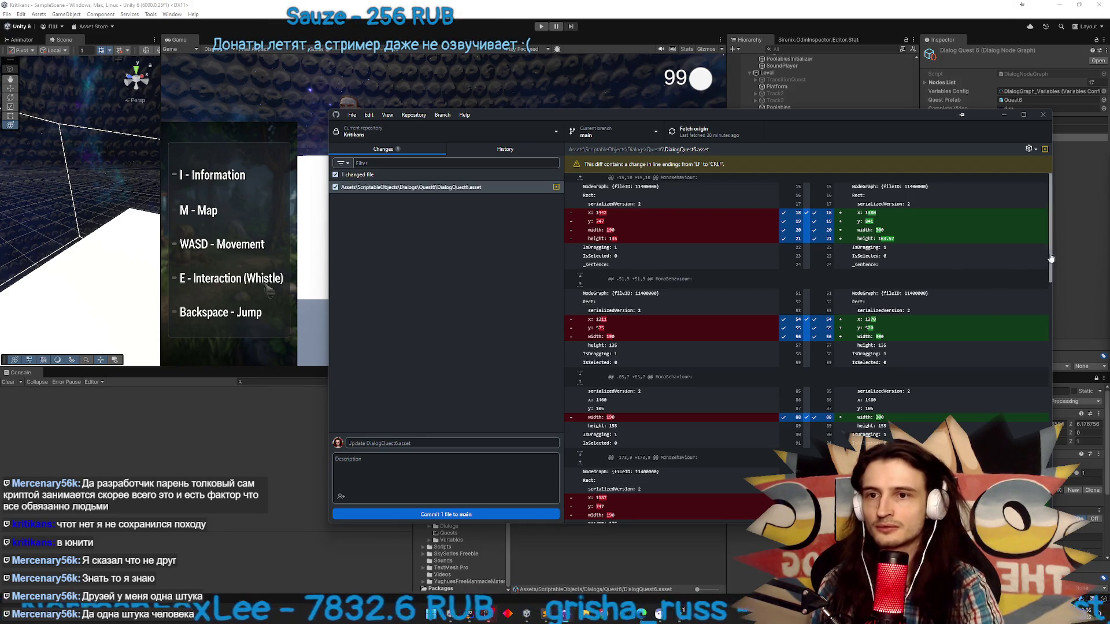
pyautogui.moveTo(1050, 260); pyautogui.dragTo(1050, 457)
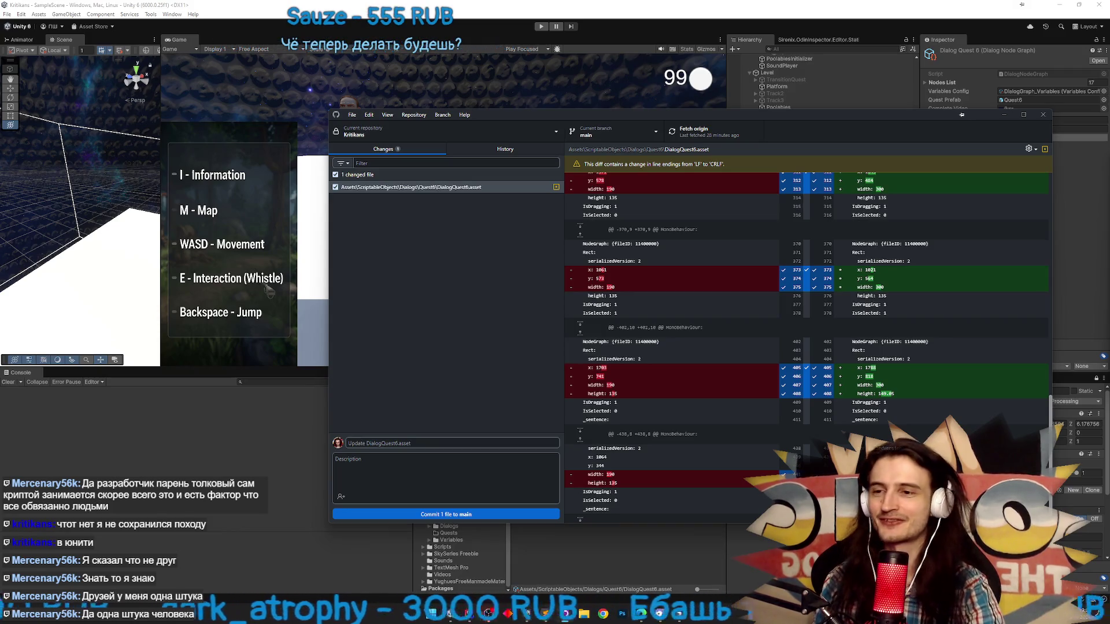
pyautogui.click(1004, 115)
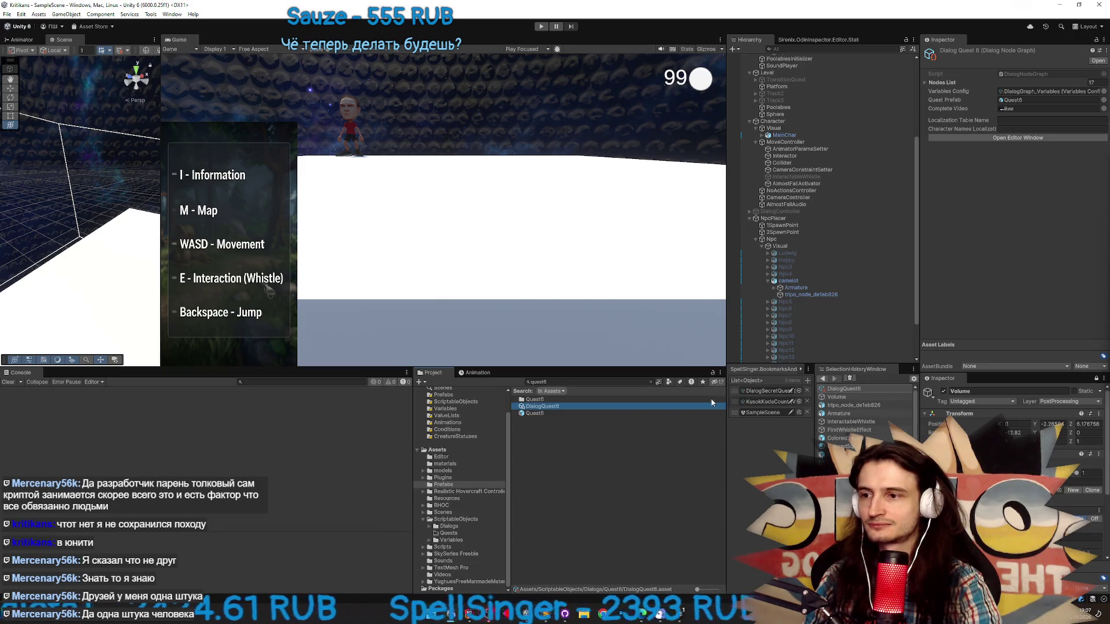
# Reopen the DialogQuest6 graph, then show DialogQuest6 inside its Quest6 folder in the Project panel
pyautogui.doubleClick(598, 404)
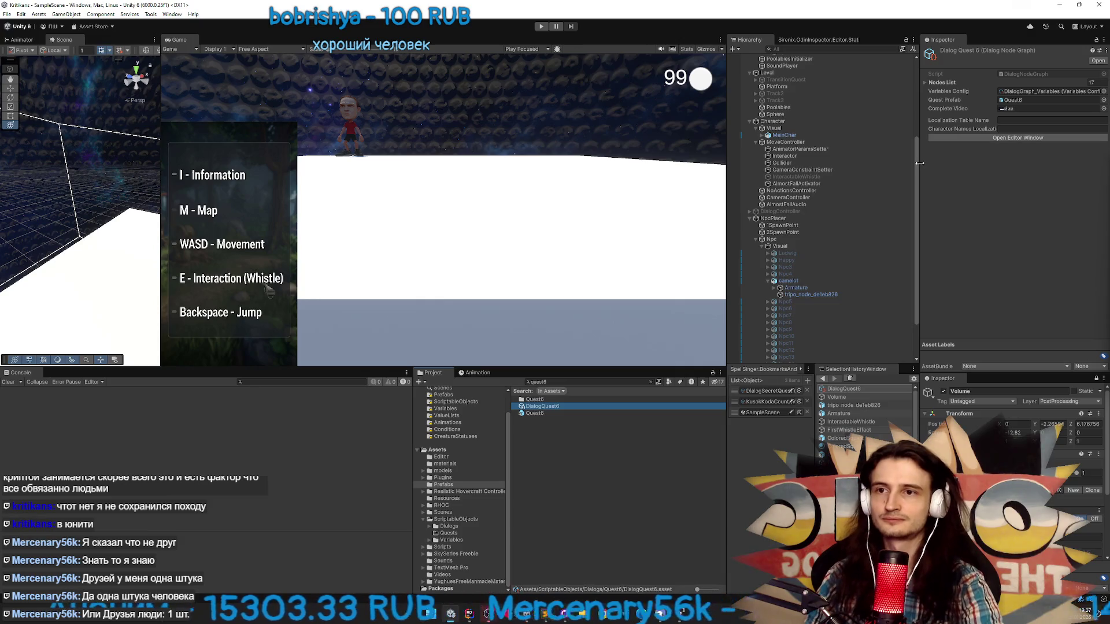
pyautogui.moveTo(915, 167); pyautogui.dragTo(915, 180)
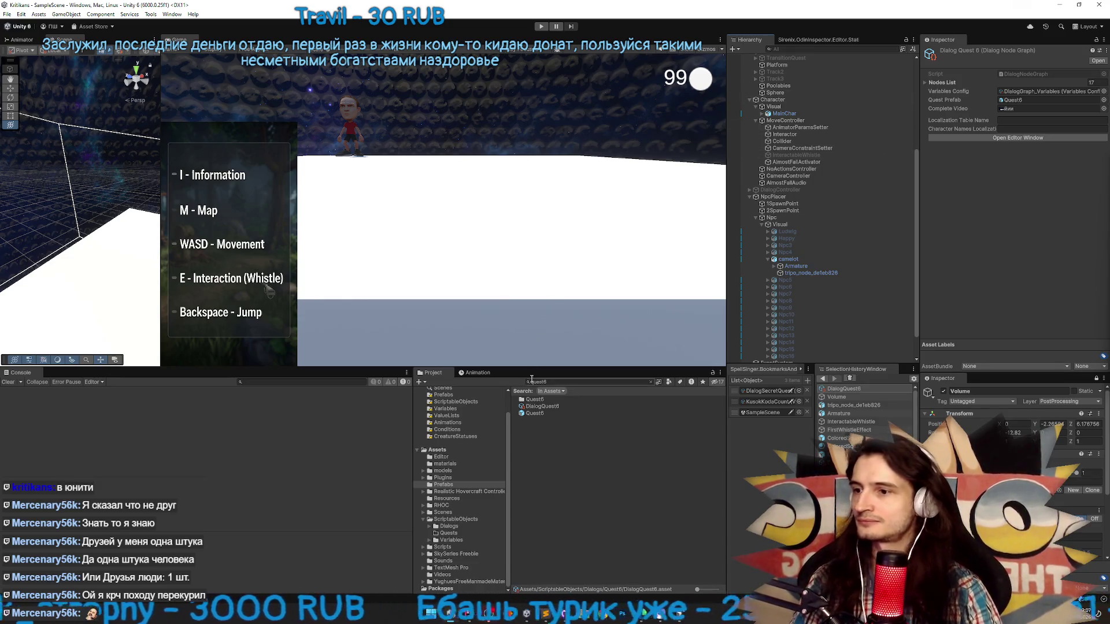
pyautogui.click(651, 383)
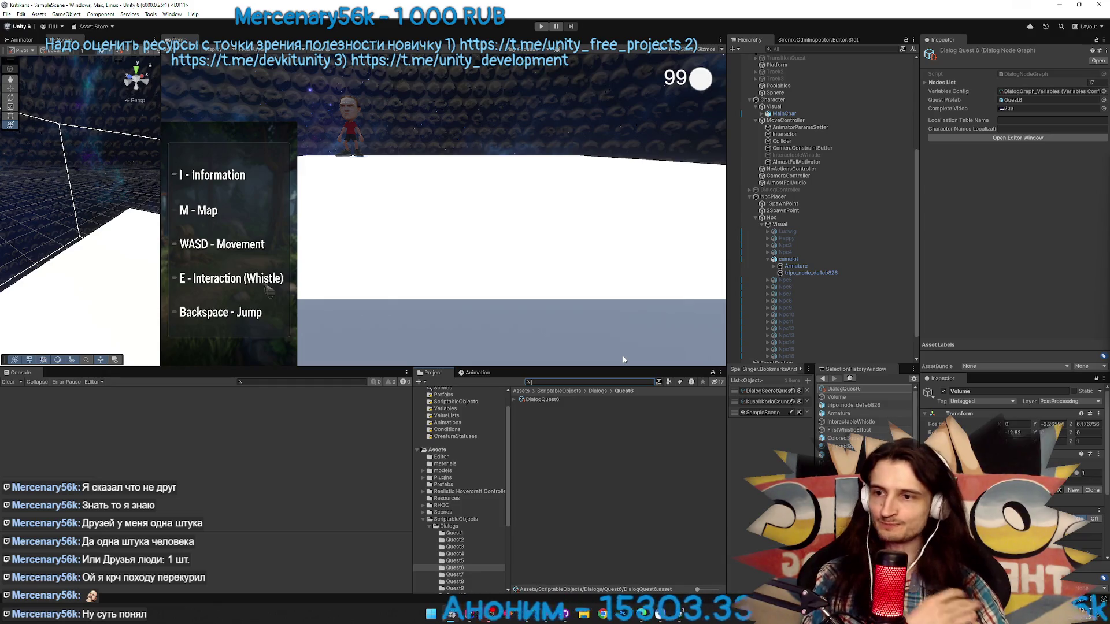
pyautogui.scroll(5, 805, 95)
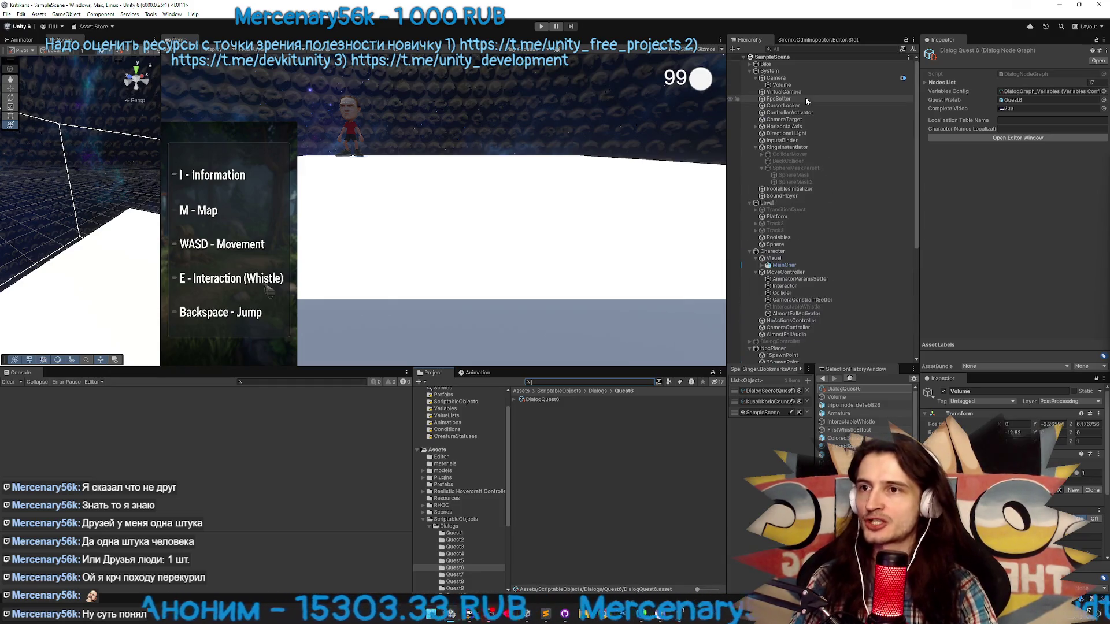
# Frame Bike and expand its hierarchy to show Visual, TweenAxis, RollAxis, HorizontalAxis and VerticalAxis
pyautogui.doubleClick(778, 66)
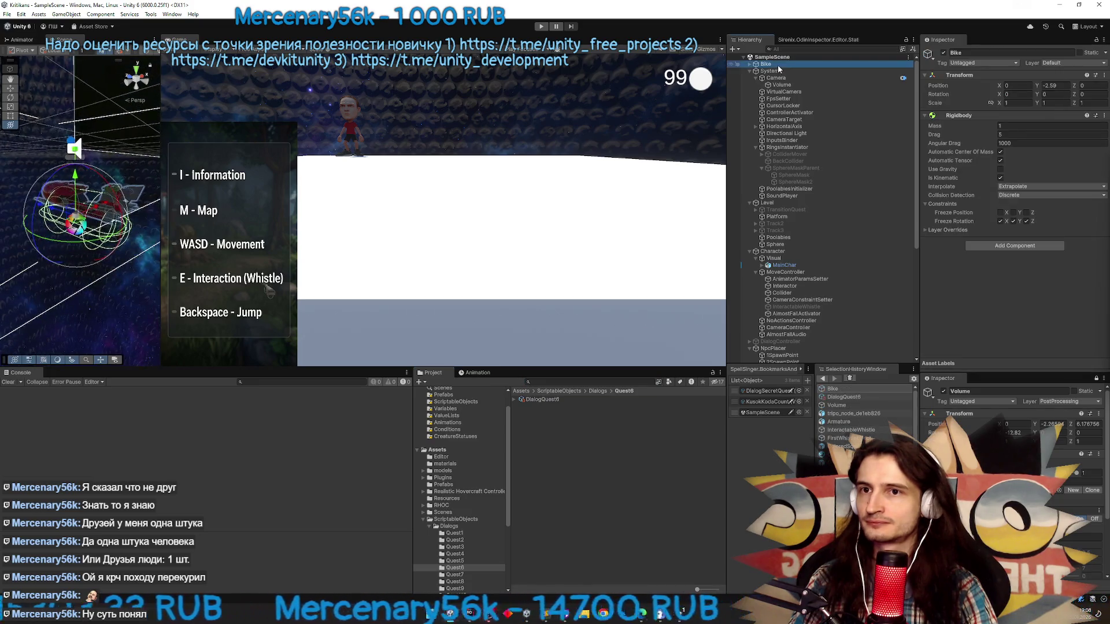
pyautogui.scroll(-3, 141, 164)
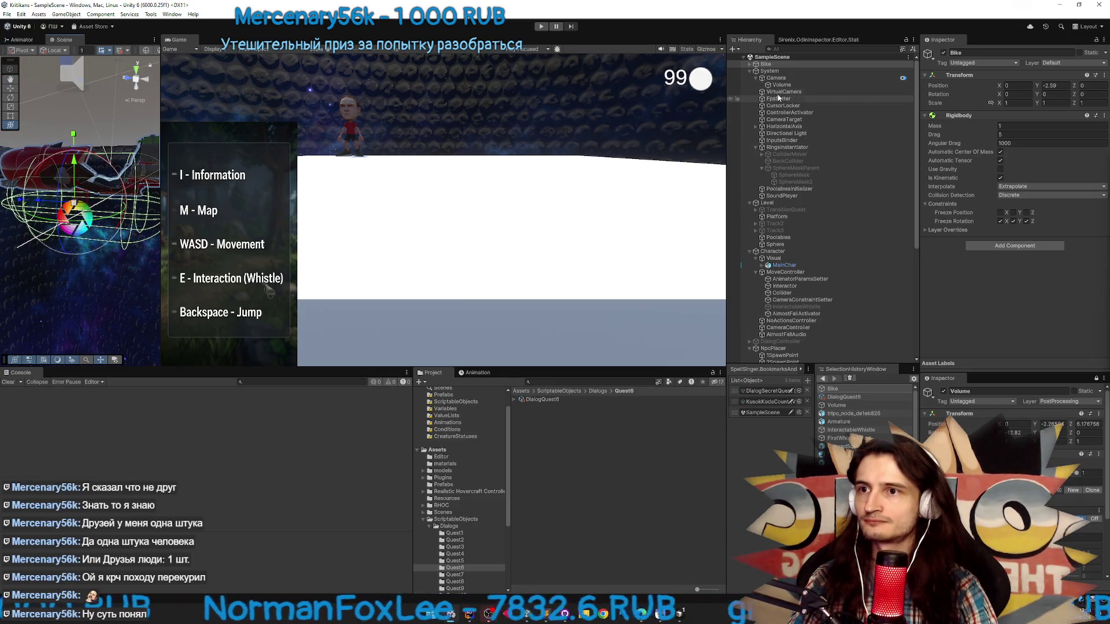
pyautogui.click(750, 64)
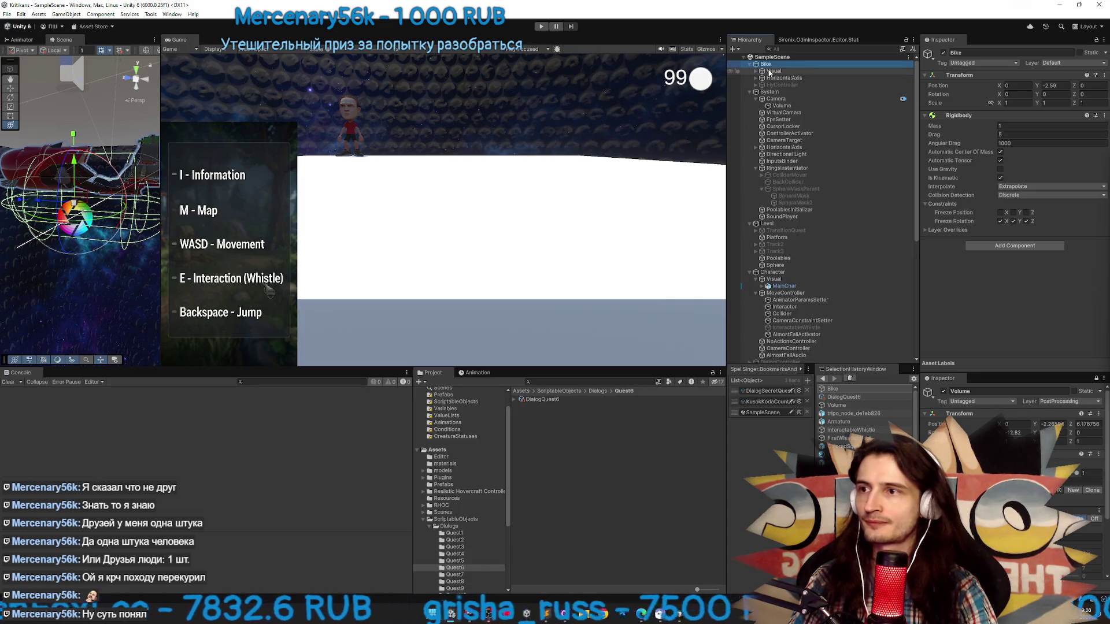
pyautogui.click(769, 71)
pyautogui.click(756, 71)
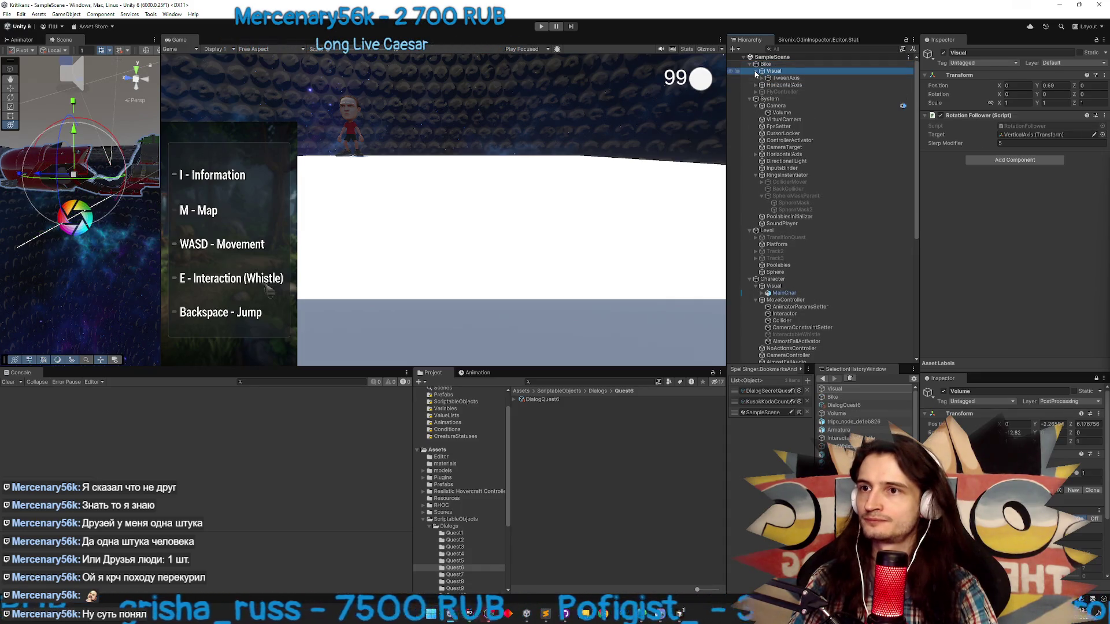
pyautogui.click(762, 77)
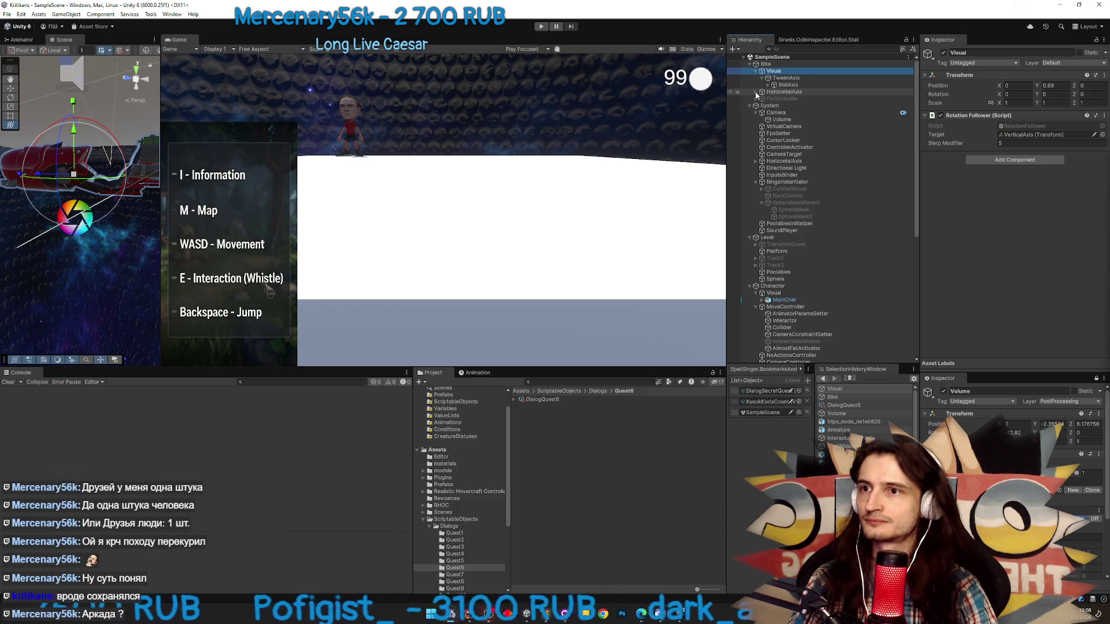
pyautogui.click(755, 92)
pyautogui.click(772, 93)
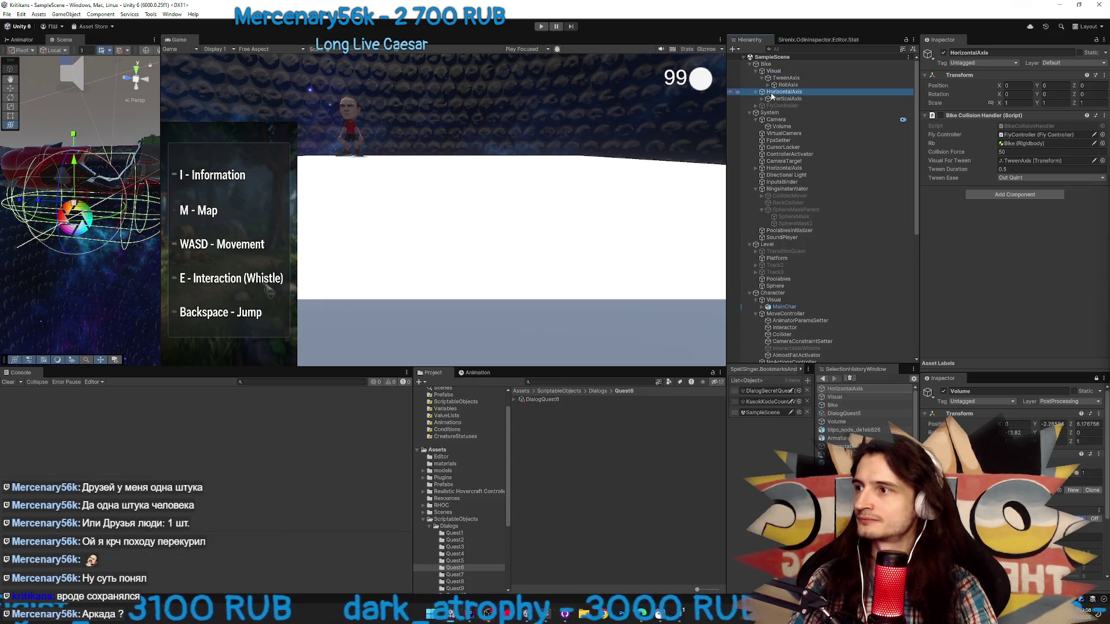
# Inspect Bike, HorizontalAxis's collision handler, TweenAxis and Visual's transform and script
pyautogui.click(774, 64)
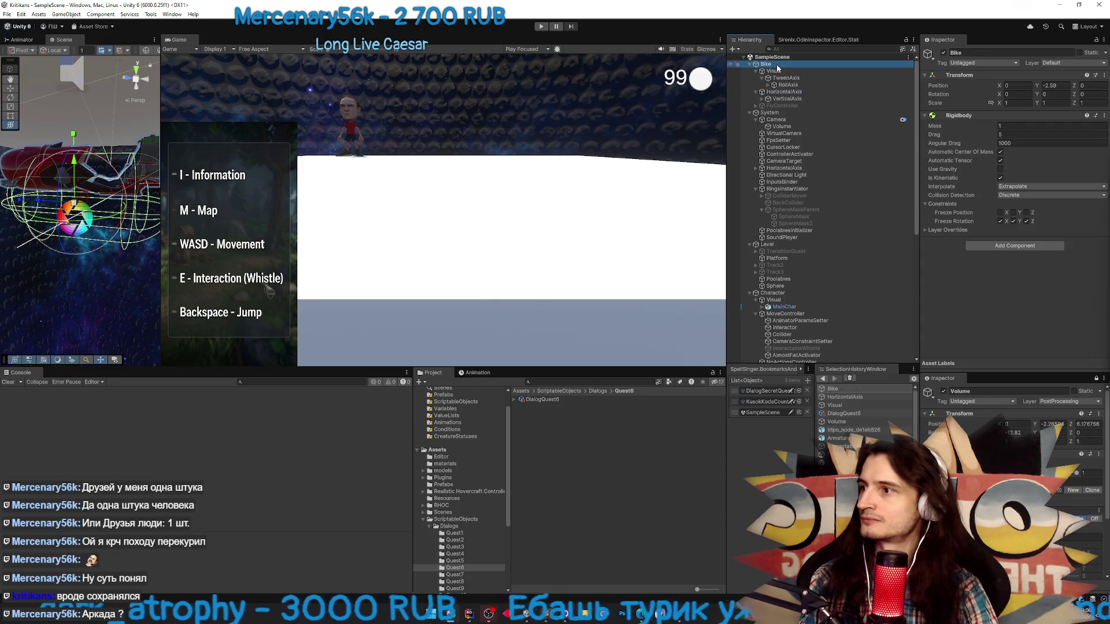
pyautogui.click(757, 71)
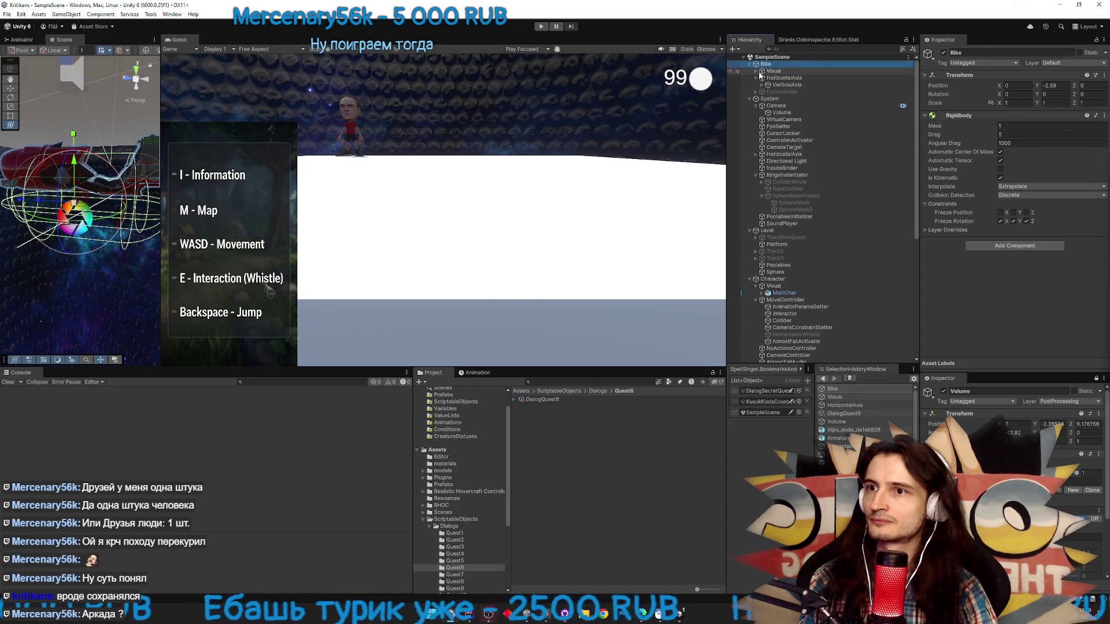
pyautogui.click(776, 78)
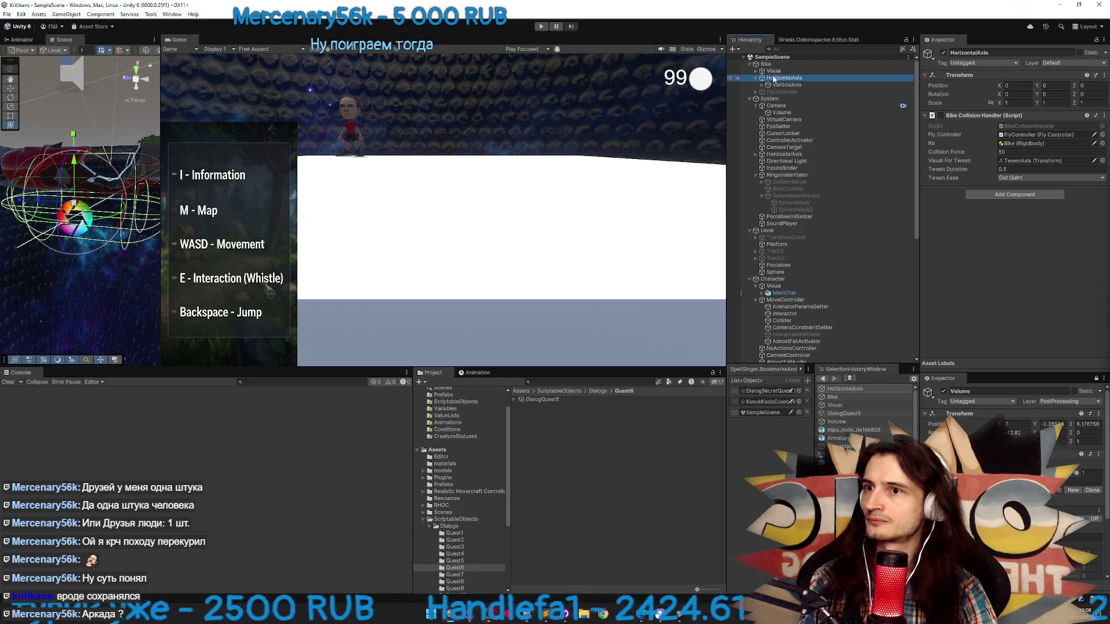
pyautogui.click(775, 65)
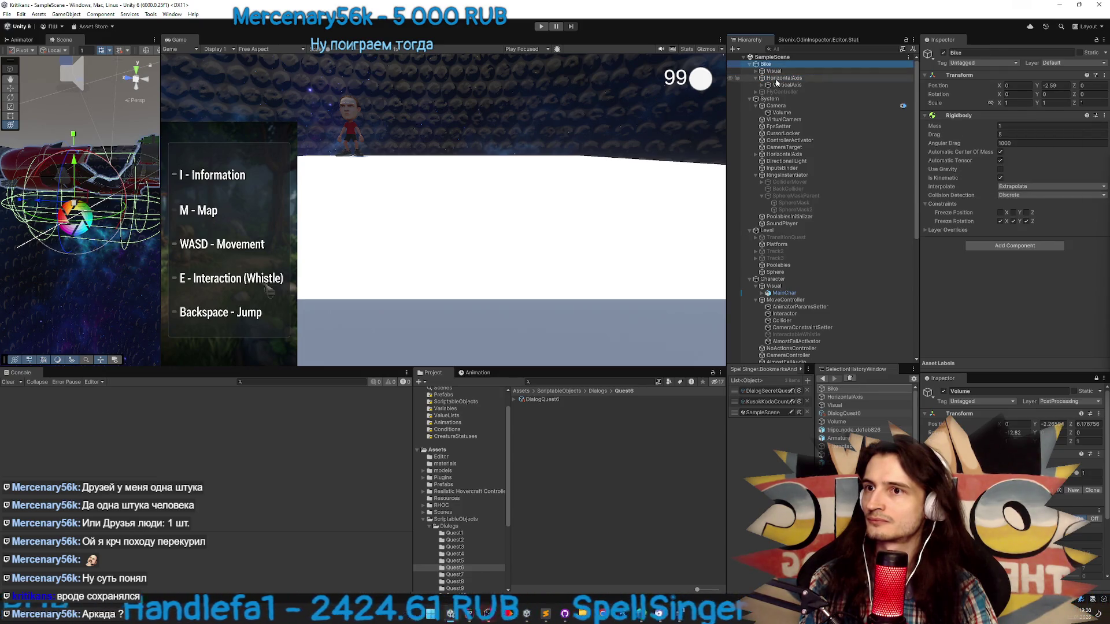
pyautogui.click(756, 71)
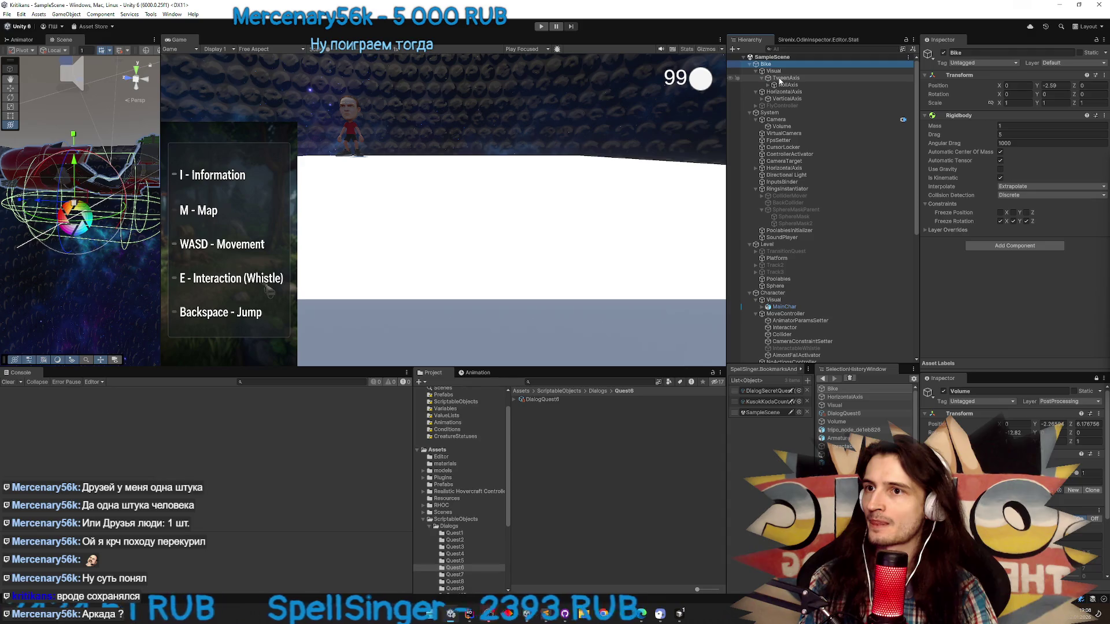
pyautogui.click(785, 78)
pyautogui.click(781, 71)
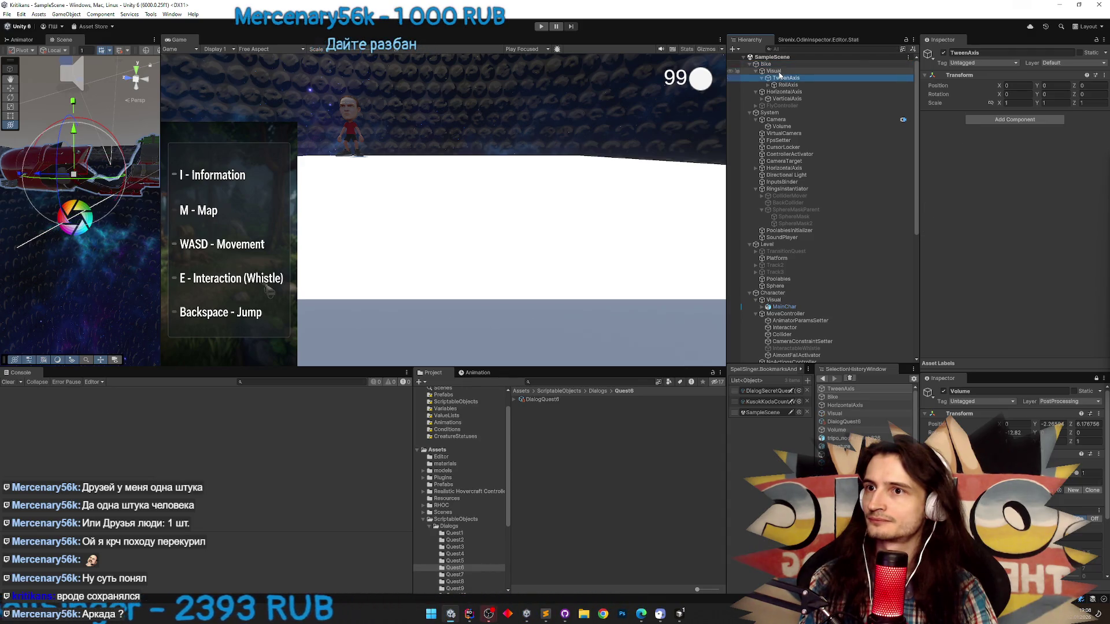
# Set Visual's Transform Position Y from 0.69 to 0 and enter Play mode
pyautogui.click(1050, 86)
pyautogui.write('0')
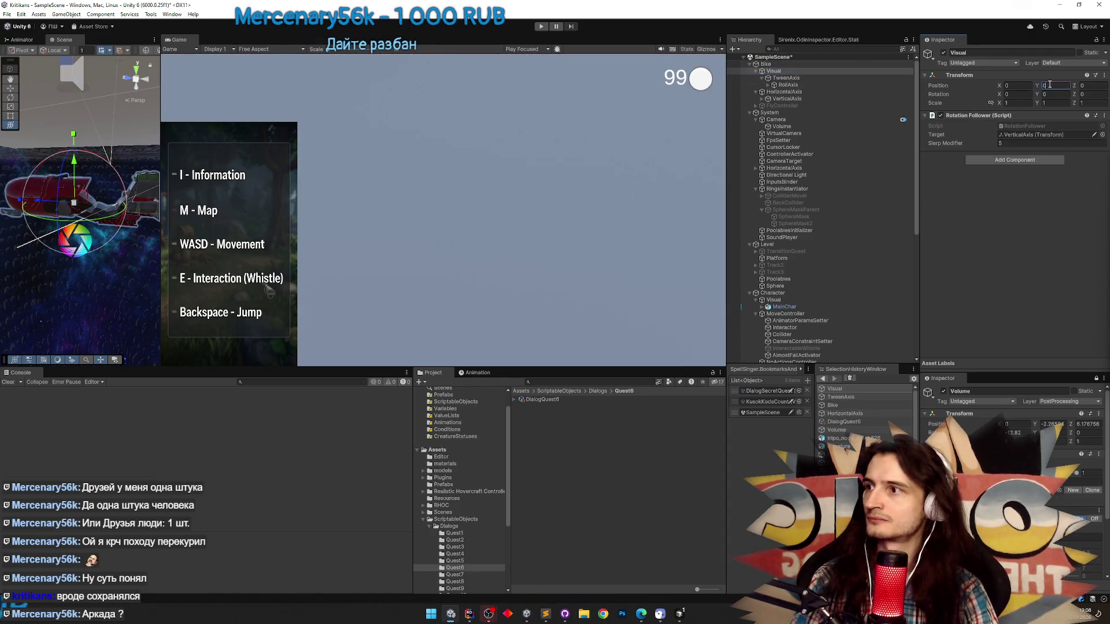
pyautogui.hotkey('ctrl', 'p')
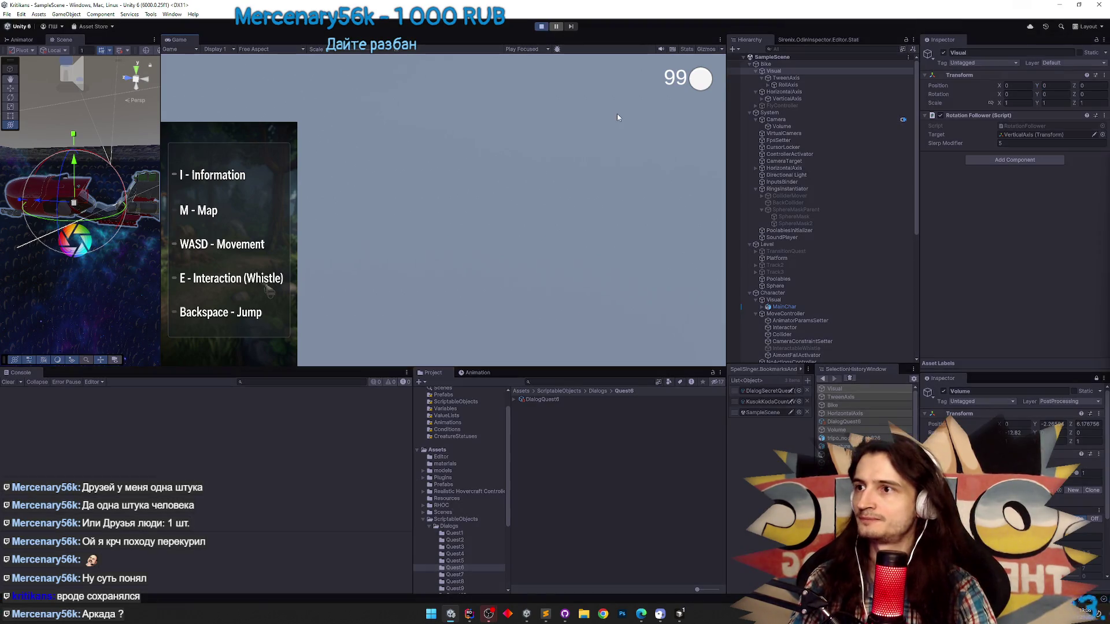